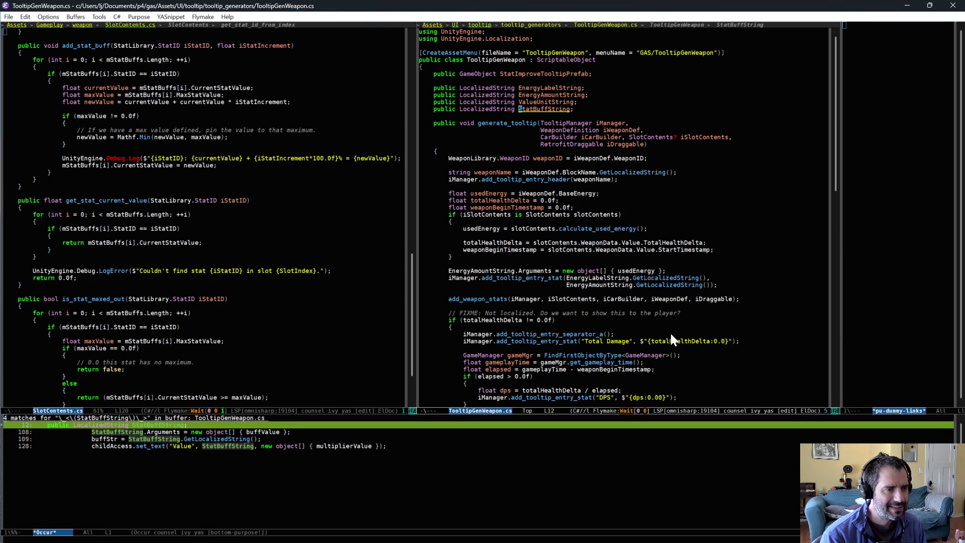
Step: Step through the StatBuffString matches from line 108 onward, then switch to Unity
{"action": "key", "text": "n"}
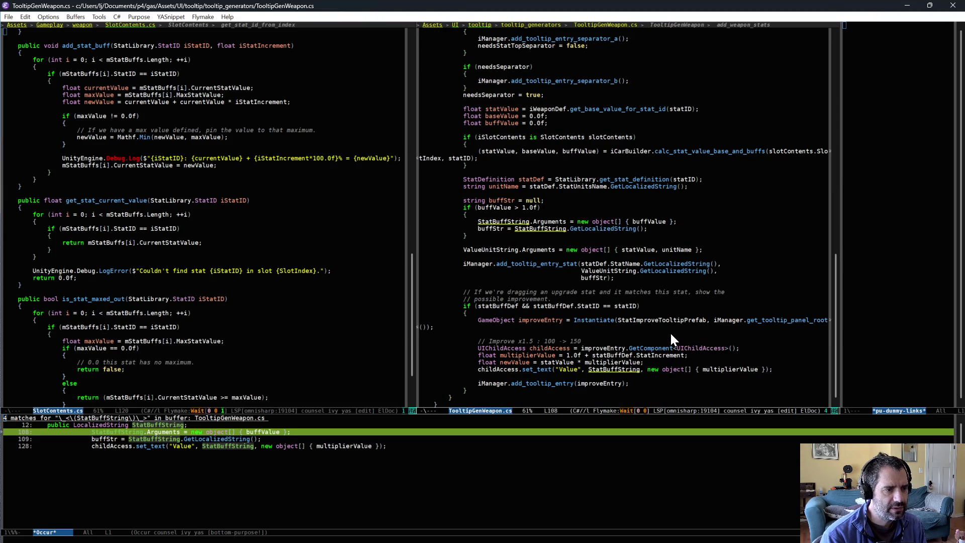
{"action": "key", "text": "n"}
{"action": "key", "text": "n"}
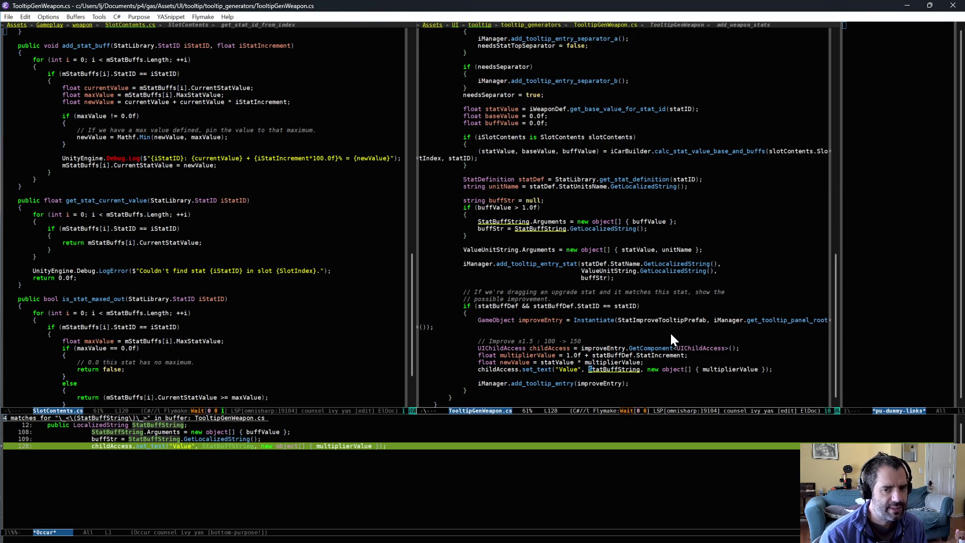
{"action": "key", "text": "alt+Tab"}
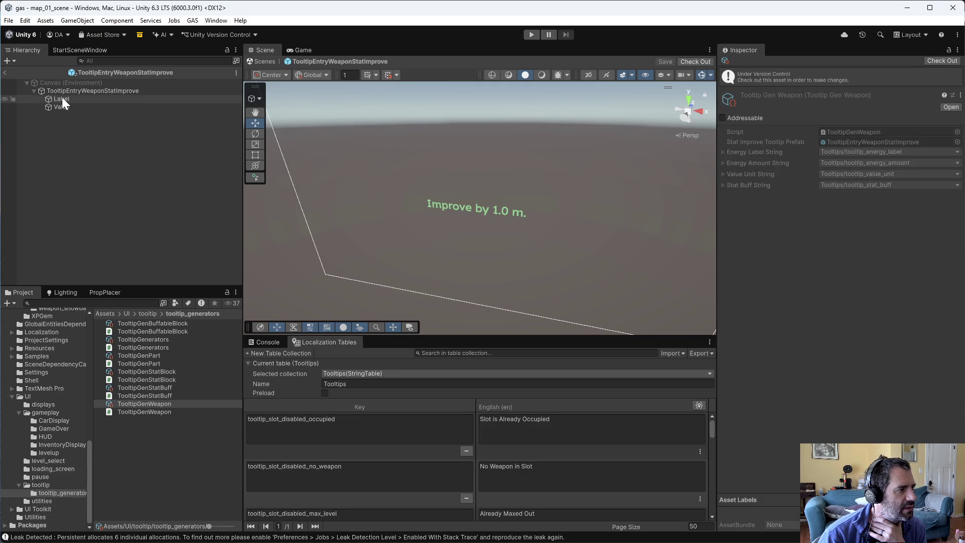
Step: Inspect the TextMeshPro settings of the TooltipEntryWeaponStatImprove Label and Value objects, then return to Emacs
{"action": "left_click", "coordinate": [61, 99]}
{"action": "left_click", "coordinate": [63, 106]}
{"action": "left_click", "coordinate": [67, 92]}
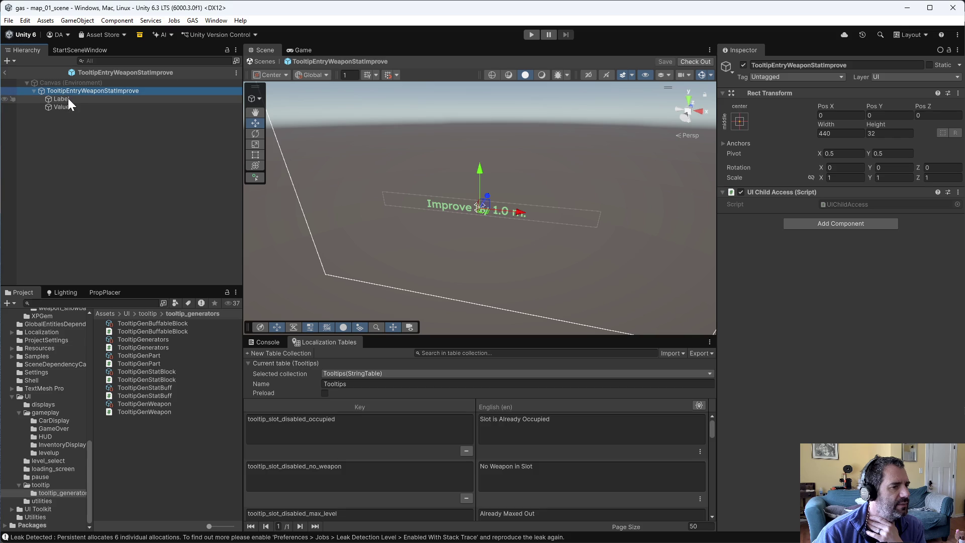
{"action": "left_click", "coordinate": [68, 98]}
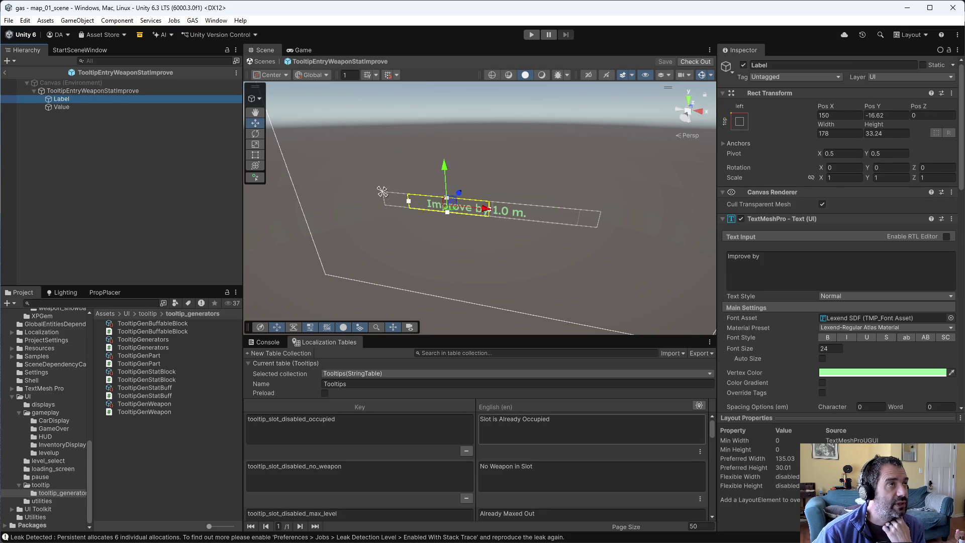
{"action": "left_click", "coordinate": [59, 82]}
{"action": "left_click", "coordinate": [61, 89]}
{"action": "left_click", "coordinate": [60, 98]}
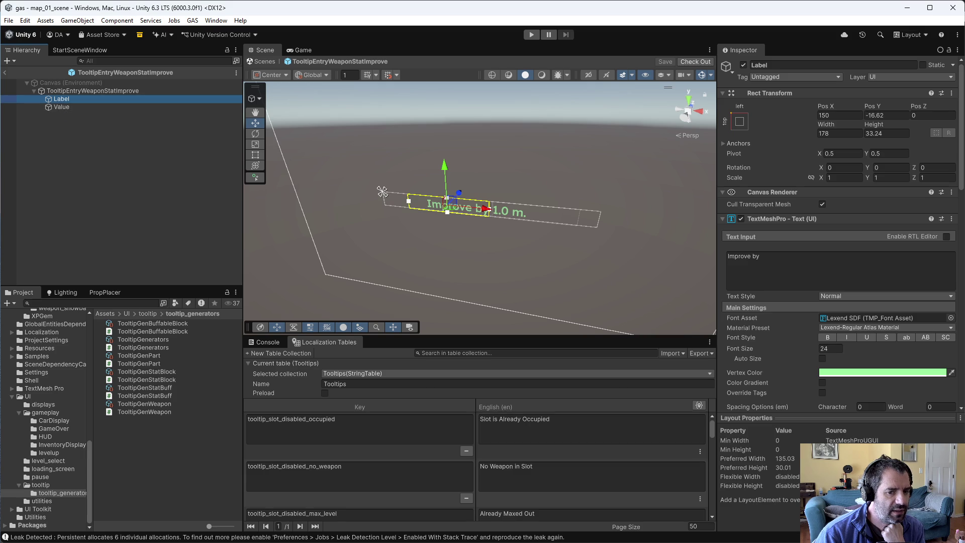
{"action": "key", "text": "alt+Tab"}
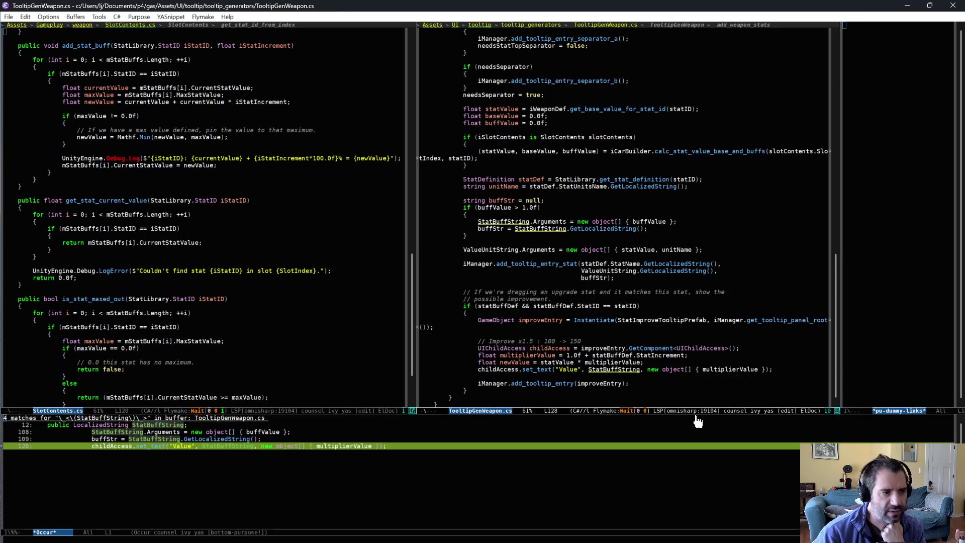
Step: Remove 'Improve', the colon and x1.5 from the comment, replacing the multiplier with x1.05
{"action": "left_click", "coordinate": [521, 338]}
{"action": "key", "text": "ctrl+BackSpace"}
{"action": "left_click", "coordinate": [559, 378]}
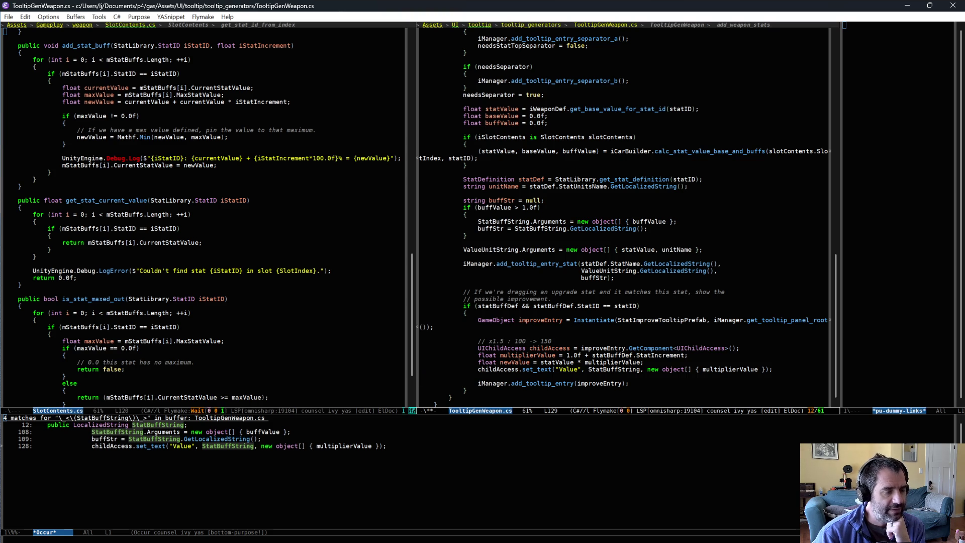
{"action": "left_click", "coordinate": [553, 340]}
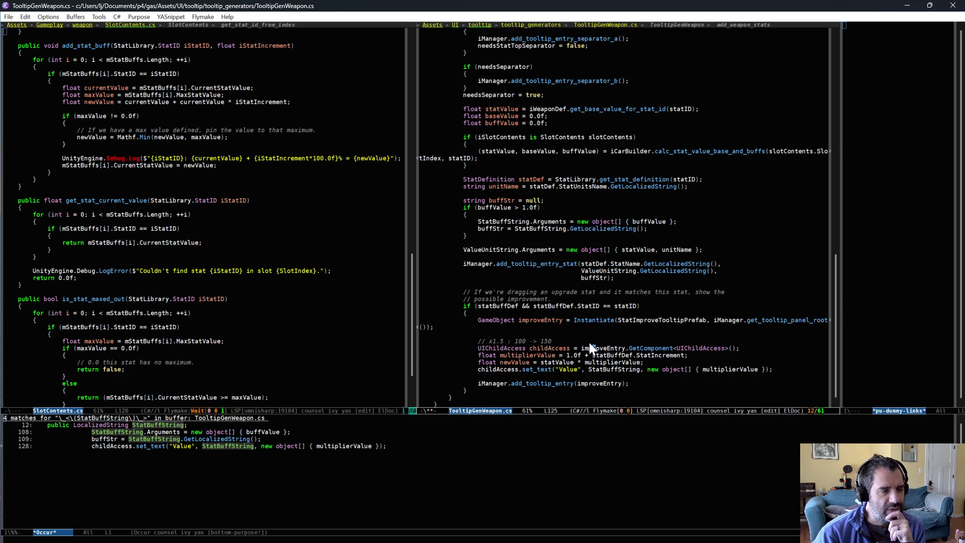
{"action": "key", "text": "ctrl+space"}
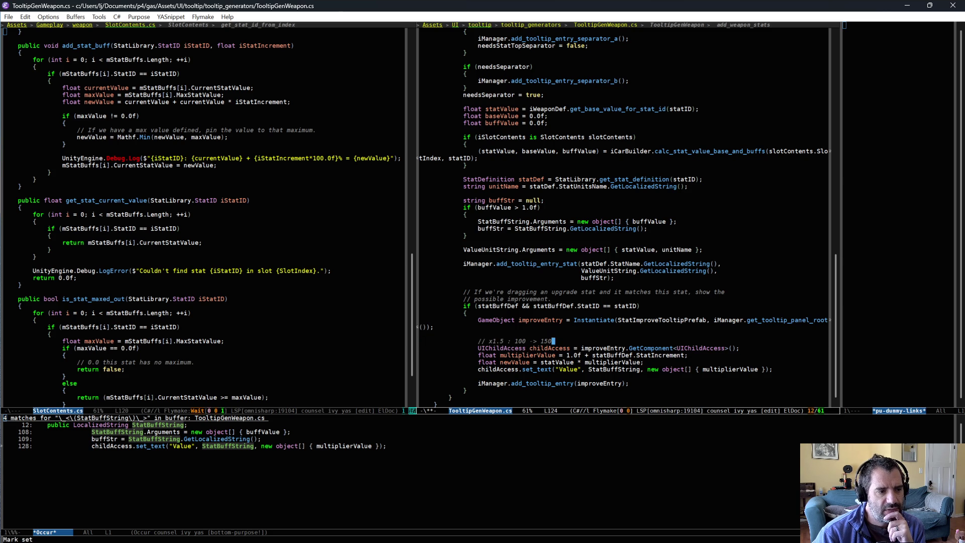
{"action": "key", "text": "BackSpace"}
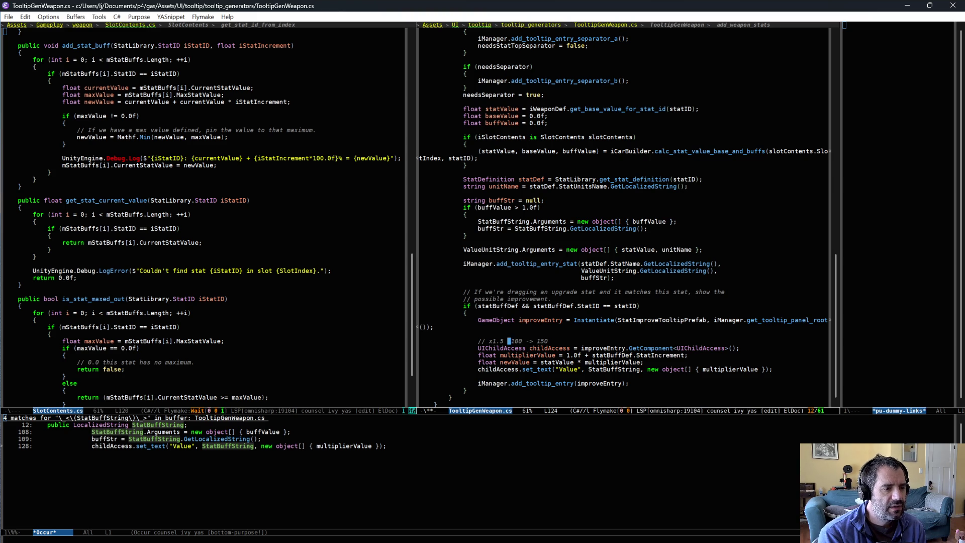
{"action": "key", "text": "BackSpace"}
{"action": "key", "text": "BackSpace"}
{"action": "key", "text": "BackSpace"}
{"action": "key", "text": "ctrl+e"}
{"action": "type", "text": "x1.05"}
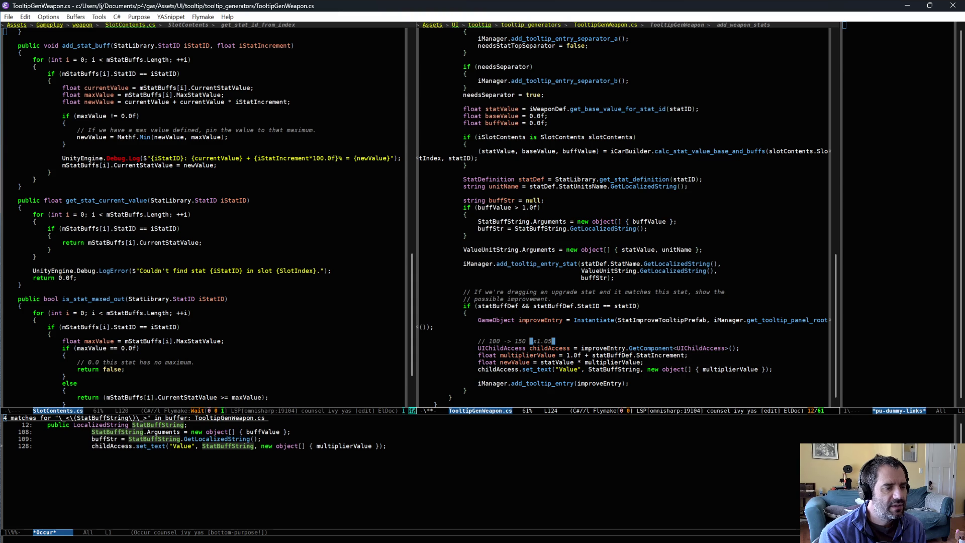
Step: Rework the multiplier into '(1.05x)' by moving the x after 1.05 and adding parentheses
{"action": "key", "text": "Left"}
{"action": "key", "text": "Left"}
{"action": "key", "text": "Left"}
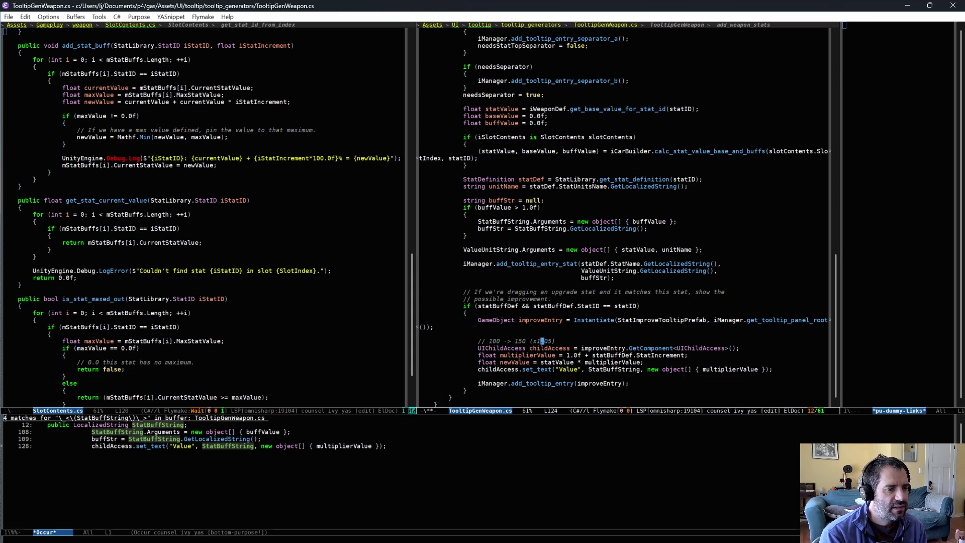
{"action": "type", "text": "("}
{"action": "key", "text": "ctrl+e"}
{"action": "type", "text": ")"}
{"action": "key", "text": "BackSpace"}
{"action": "left_click", "coordinate": [532, 341]}
{"action": "key", "text": "Delete"}
{"action": "key", "text": "ctrl+e"}
{"action": "type", "text": "x"}
{"action": "key", "text": "alt+b"}
{"action": "key", "text": "alt+b"}
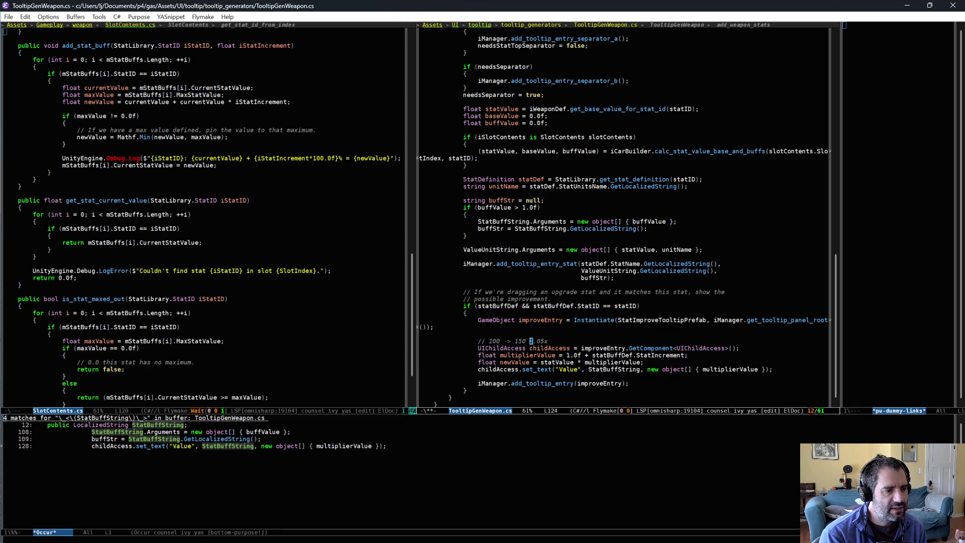
{"action": "type", "text": "("}
{"action": "key", "text": "ctrl+e"}
{"action": "type", "text": ")"}
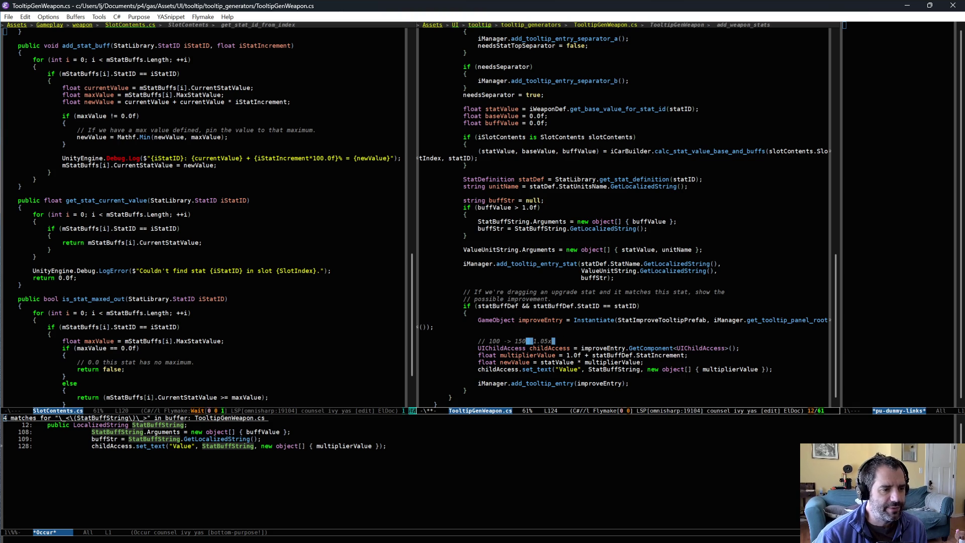
Step: Check the finished comment '// 100 -> 150 (1.05x)' and switch back to Unity
{"action": "key", "text": "ctrl+space"}
{"action": "key", "text": "alt+b"}
{"action": "key", "text": "ctrl+g"}
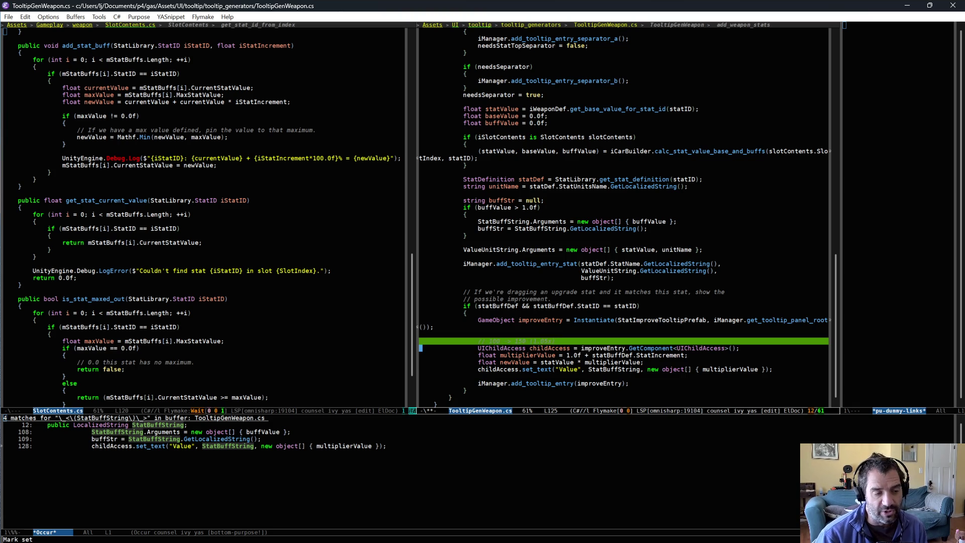
{"action": "key", "text": "ctrl+p"}
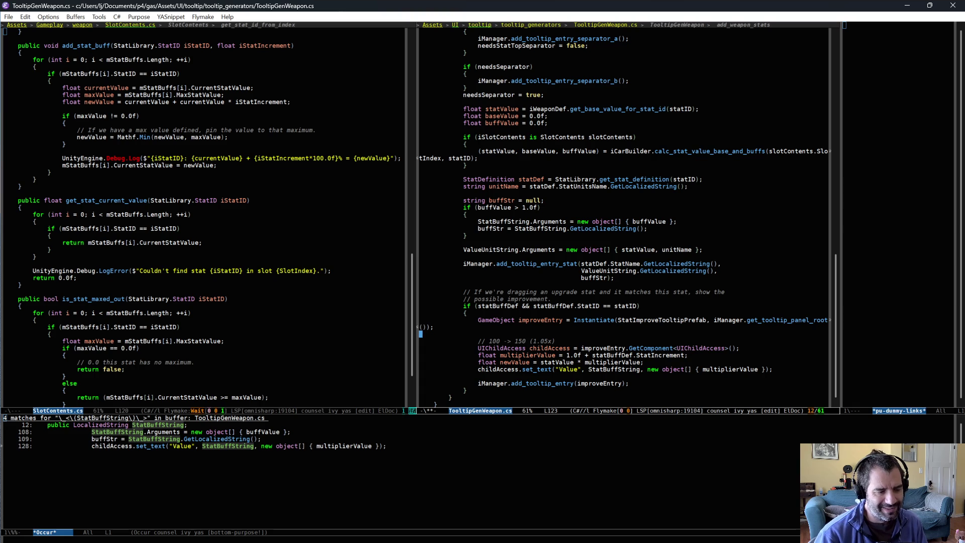
{"action": "double_click", "coordinate": [554, 341]}
{"action": "left_click", "coordinate": [520, 340]}
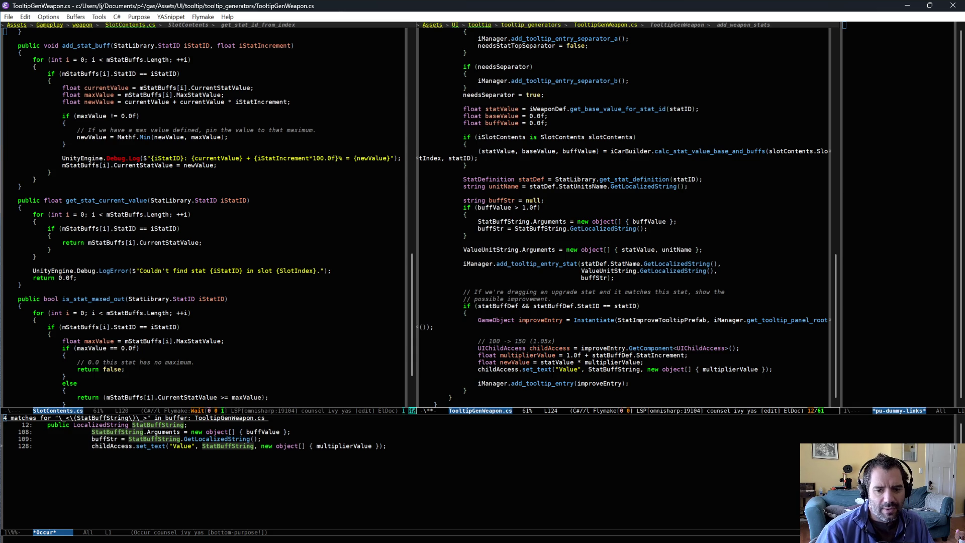
{"action": "key", "text": "alt+Tab"}
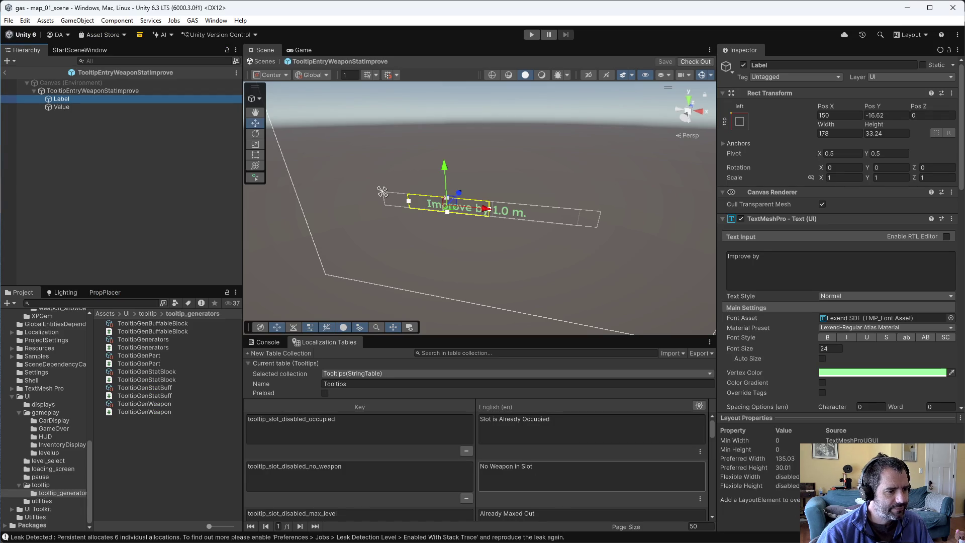
Step: Add a tooltip_stat_improve entry to the Tooltips table with English text {0} -> {1} ({2}x)
{"action": "scroll", "coordinate": [523, 478], "scroll_direction": "down", "scroll_amount": 10}
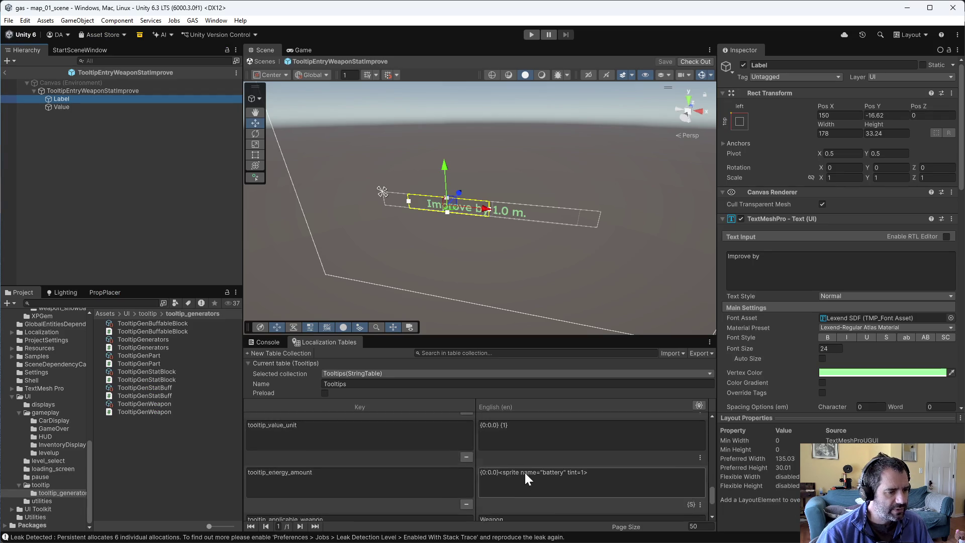
{"action": "scroll", "coordinate": [445, 475], "scroll_direction": "up", "scroll_amount": 3}
{"action": "scroll", "coordinate": [444, 469], "scroll_direction": "up", "scroll_amount": 4}
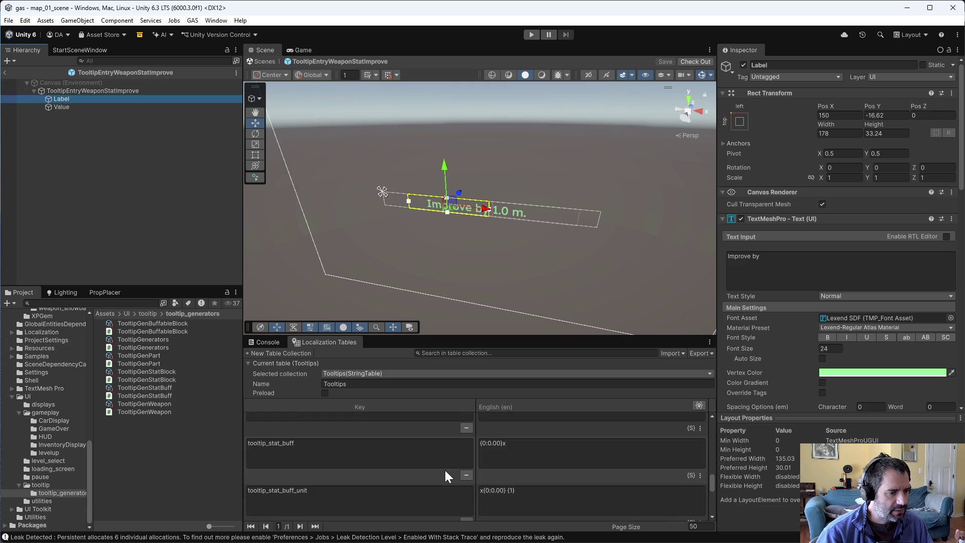
{"action": "scroll", "coordinate": [446, 470], "scroll_direction": "down", "scroll_amount": 5}
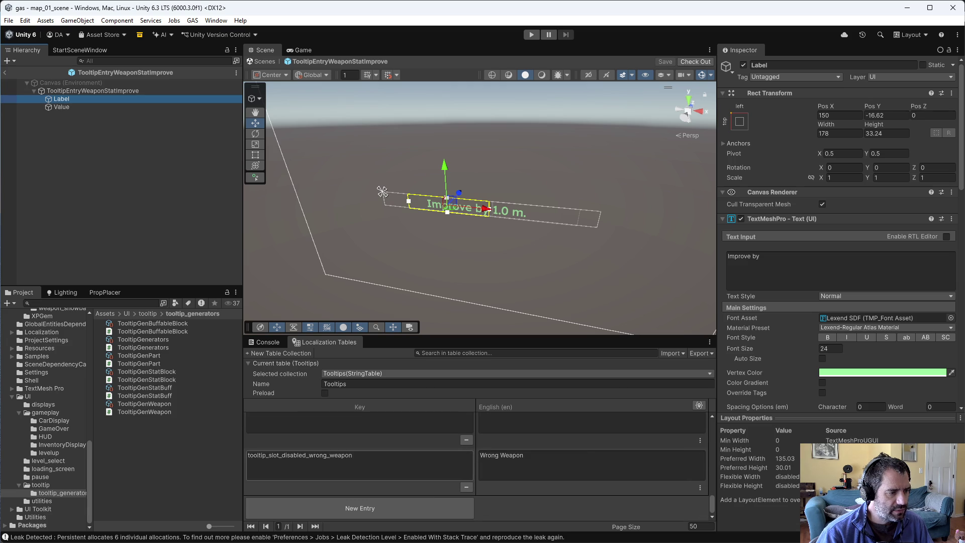
{"action": "left_click", "coordinate": [423, 503]}
{"action": "type", "text": "tooltip_stat_improve"}
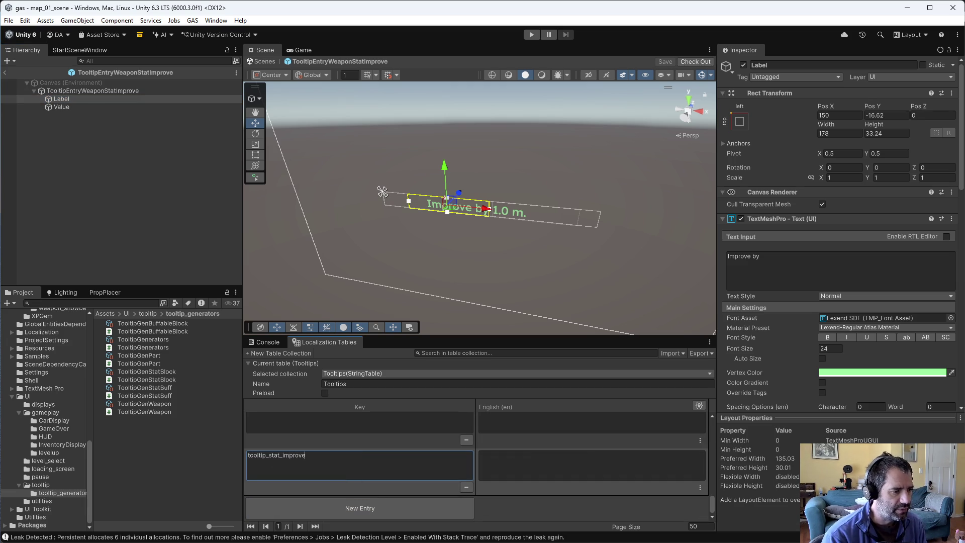
{"action": "left_click", "coordinate": [592, 465]}
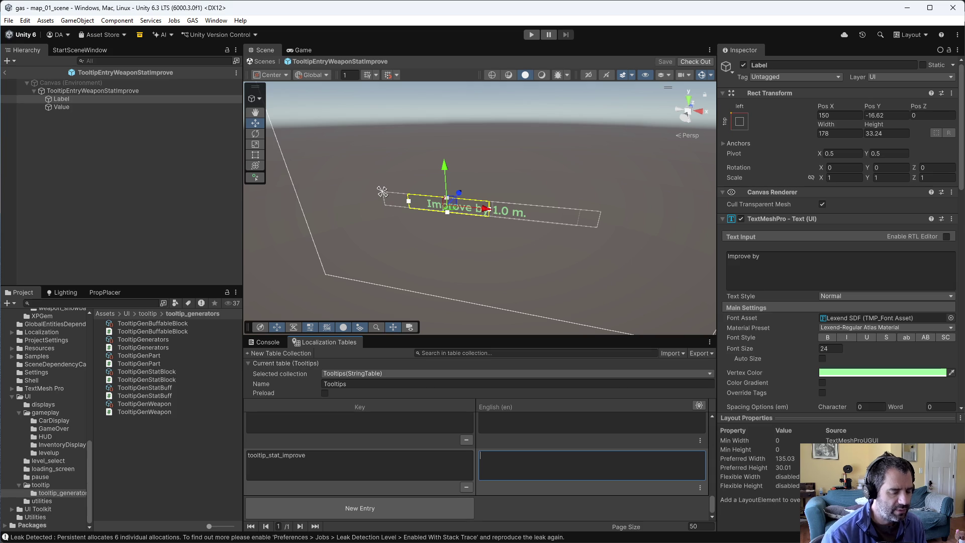
{"action": "type", "text": "{P"}
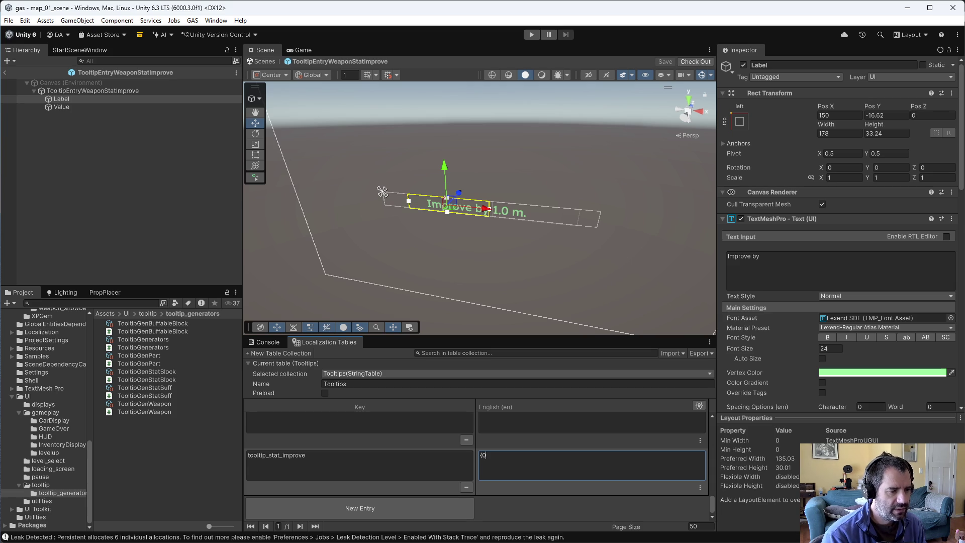
{"action": "type", "text": "} -> {1}"}
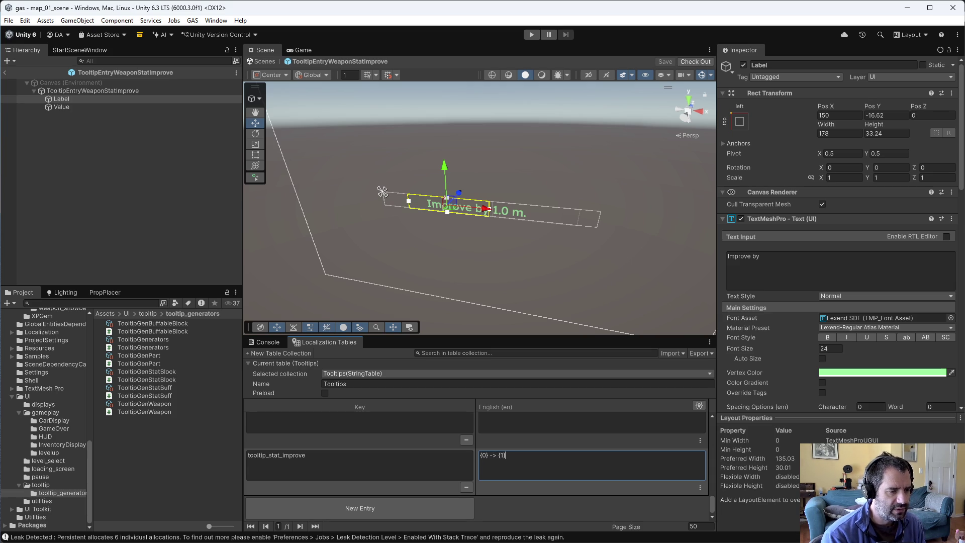
{"action": "type", "text": " ({"}
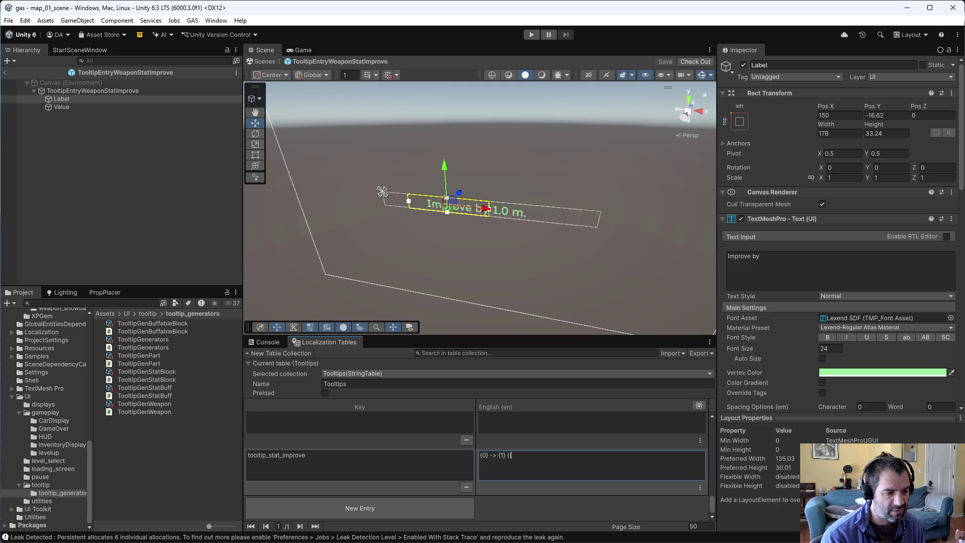
{"action": "type", "text": "2}x)"}
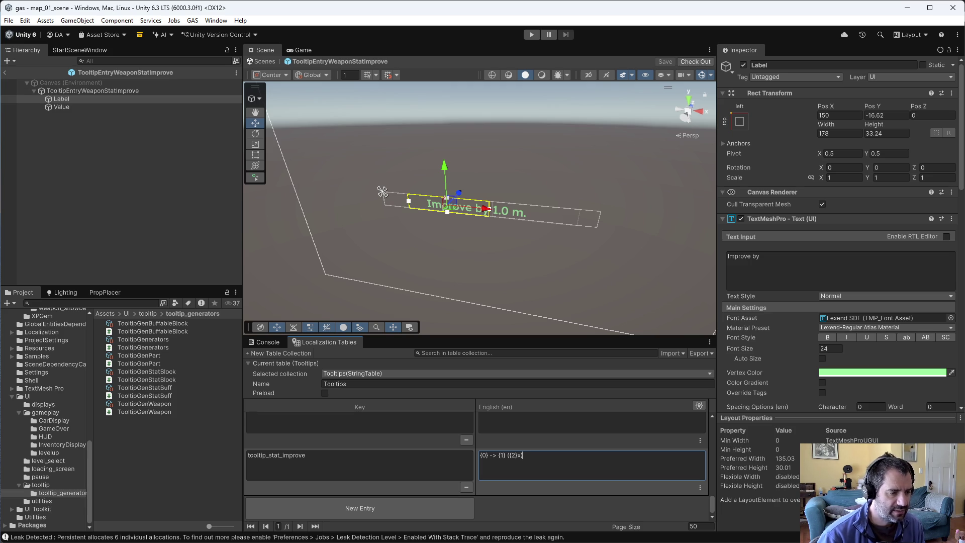
Step: Make the tooltip_stat_improve English text a Smart String and commit it
{"action": "left_click", "coordinate": [699, 487]}
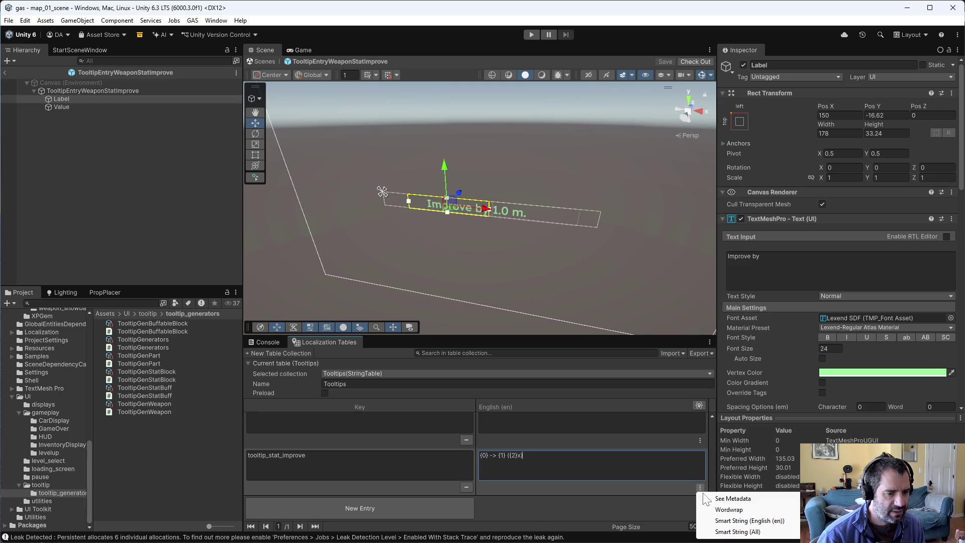
{"action": "left_click", "coordinate": [718, 521]}
{"action": "left_click", "coordinate": [558, 505]}
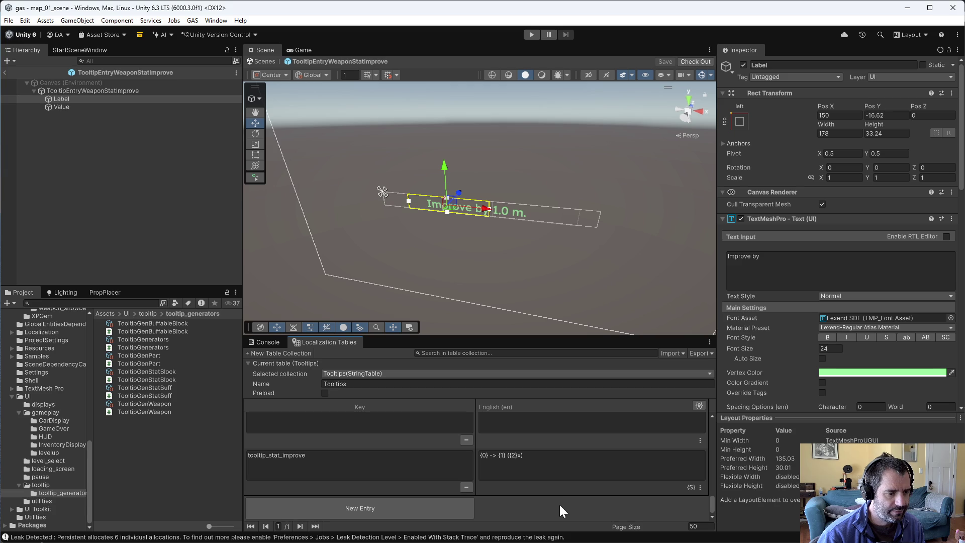
{"action": "key", "text": "alt+Tab"}
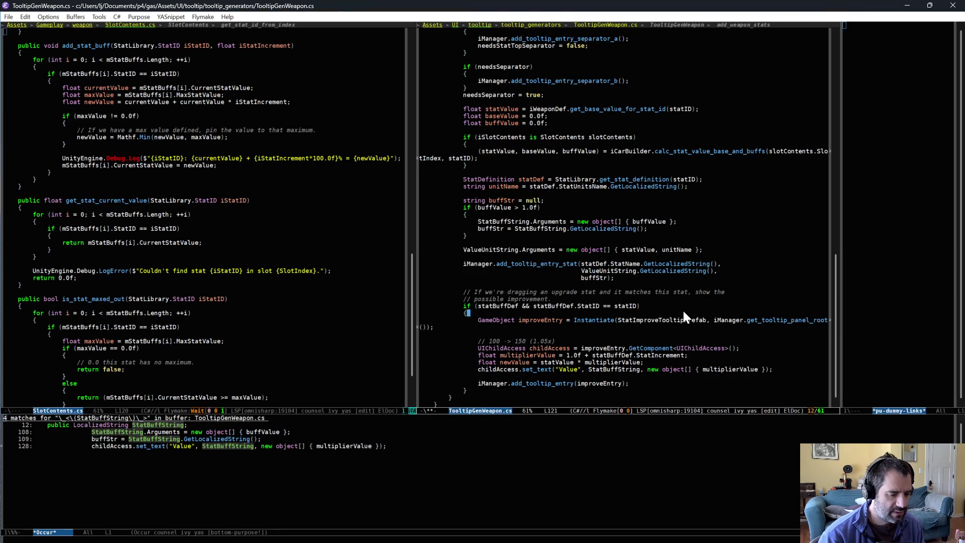
Step: Duplicate the StatBuffString field as StatImproveString and save TooltipGenWeapon.cs
{"action": "key", "text": "alt+less"}
{"action": "left_click", "coordinate": [531, 112]}
{"action": "key", "text": "alt+w"}
{"action": "key", "text": "ctrl+y"}
{"action": "left_click", "coordinate": [533, 116]}
{"action": "key", "text": "alt+d"}
{"action": "type", "text": "Impov"}
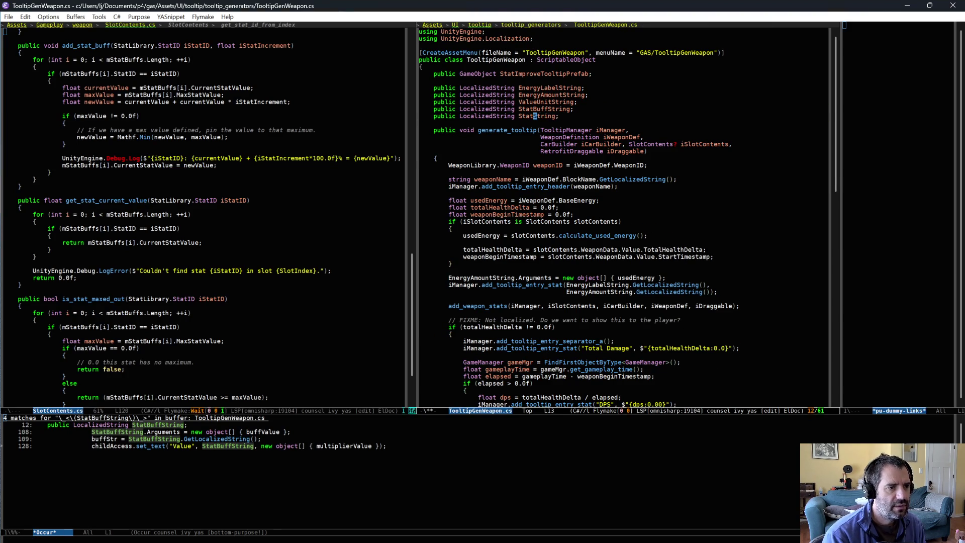
{"action": "key", "text": "BackSpace"}
{"action": "key", "text": "BackSpace"}
{"action": "type", "text": "rove"}
{"action": "key", "text": "ctrl+x"}
{"action": "key", "text": "ctrl+s"}
{"action": "key", "text": "alt+Tab"}
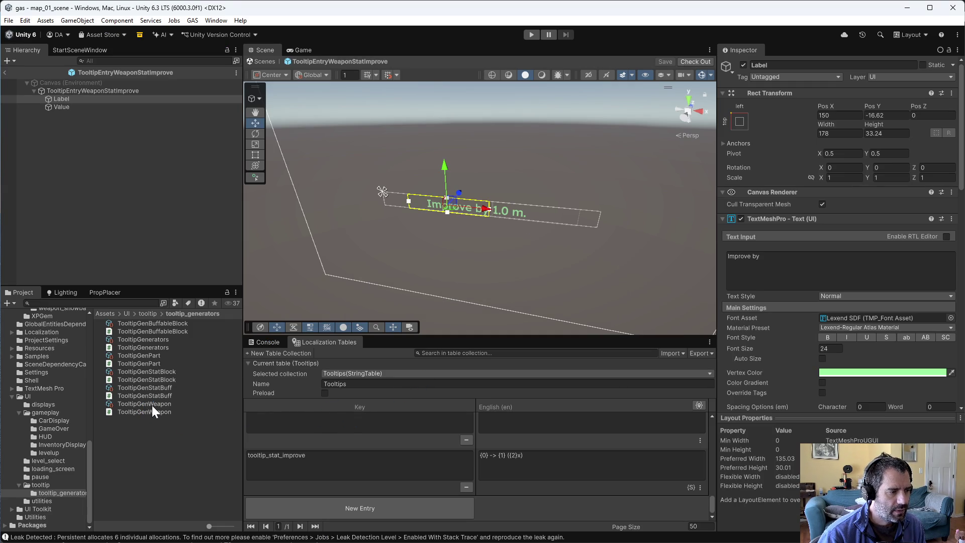
Step: Check out TooltipGenWeapon and set Stat Improve String to Tooltips/tooltip_stat_improve via an 'improv' search
{"action": "left_click", "coordinate": [153, 404]}
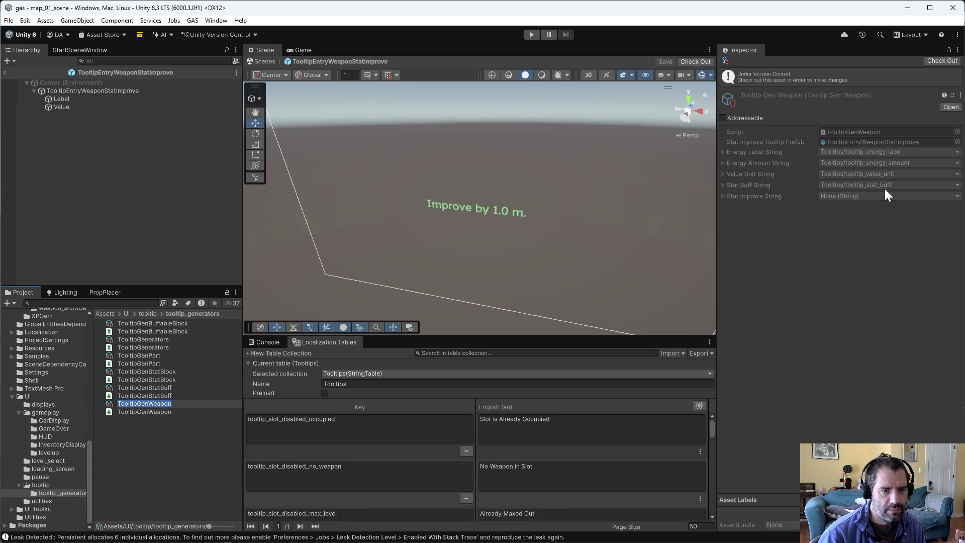
{"action": "left_click", "coordinate": [932, 60]}
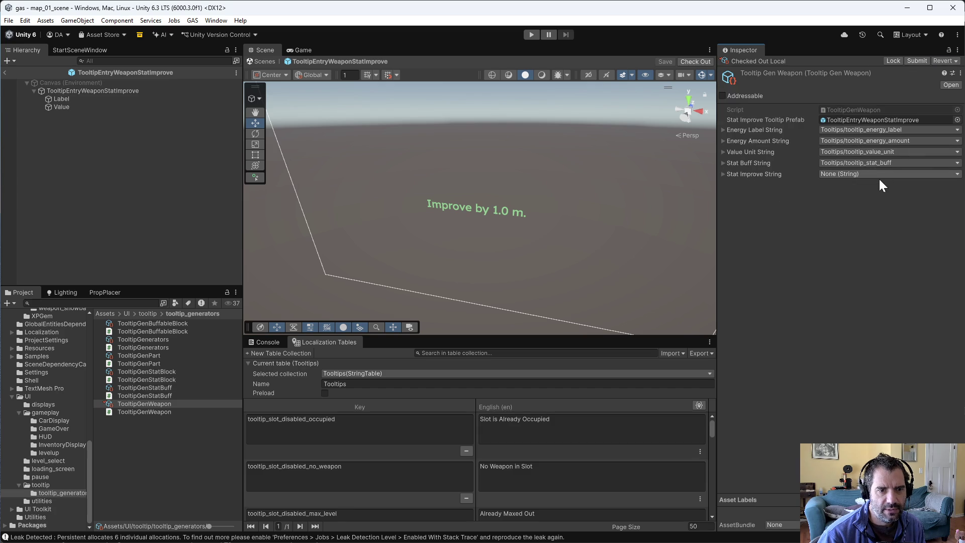
{"action": "left_click", "coordinate": [878, 176]}
{"action": "type", "text": "irm"}
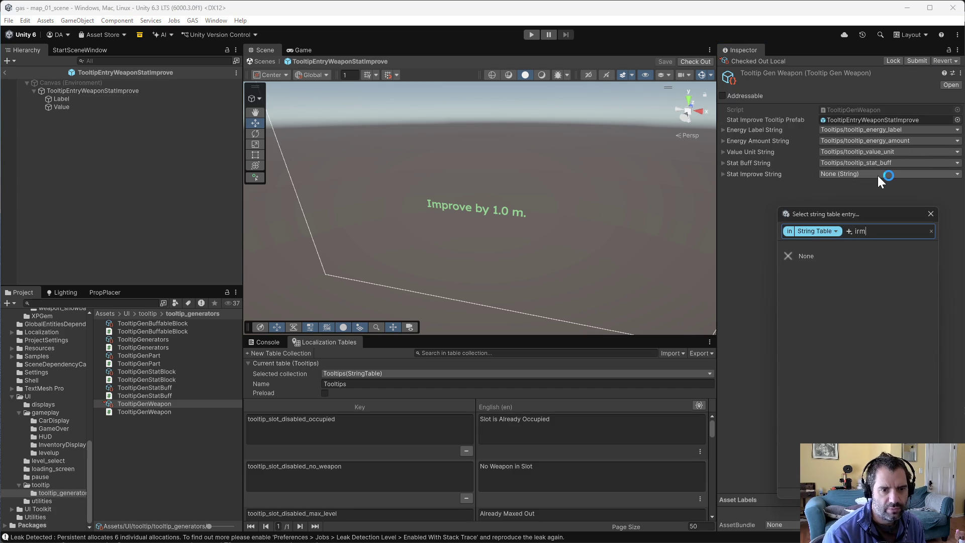
{"action": "key", "text": "BackSpace"}
{"action": "key", "text": "BackSpace"}
{"action": "type", "text": "mpro"}
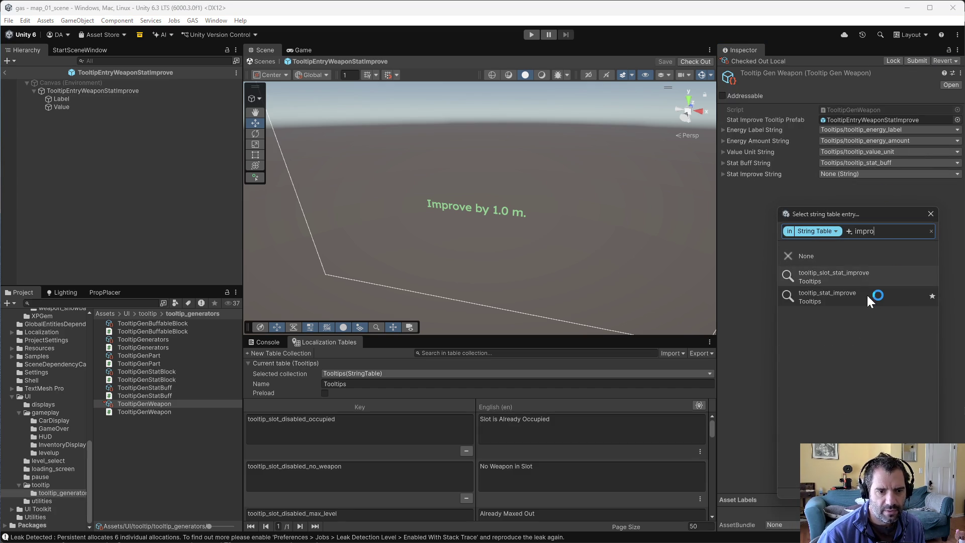
{"action": "left_click", "coordinate": [741, 359]}
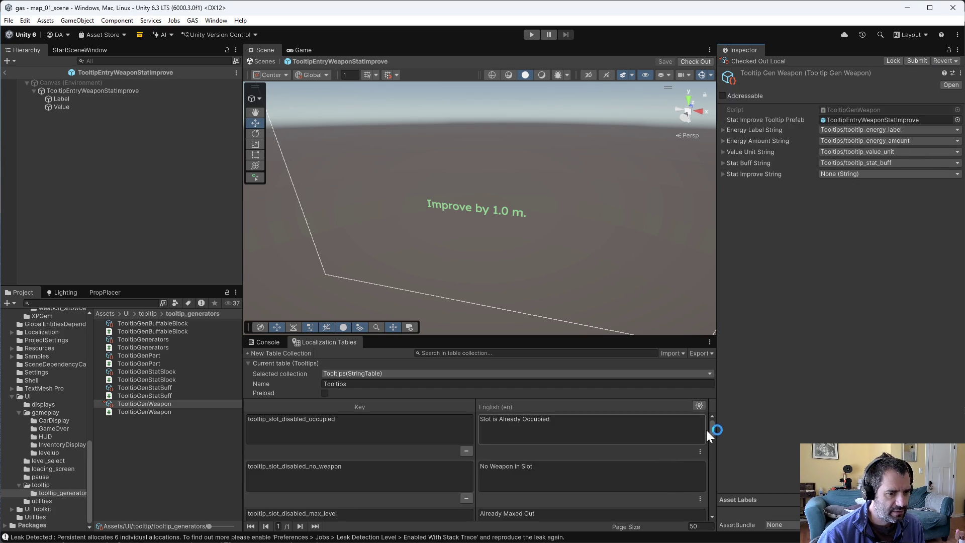
{"action": "left_click_drag", "start_coordinate": [711, 430], "coordinate": [720, 515]}
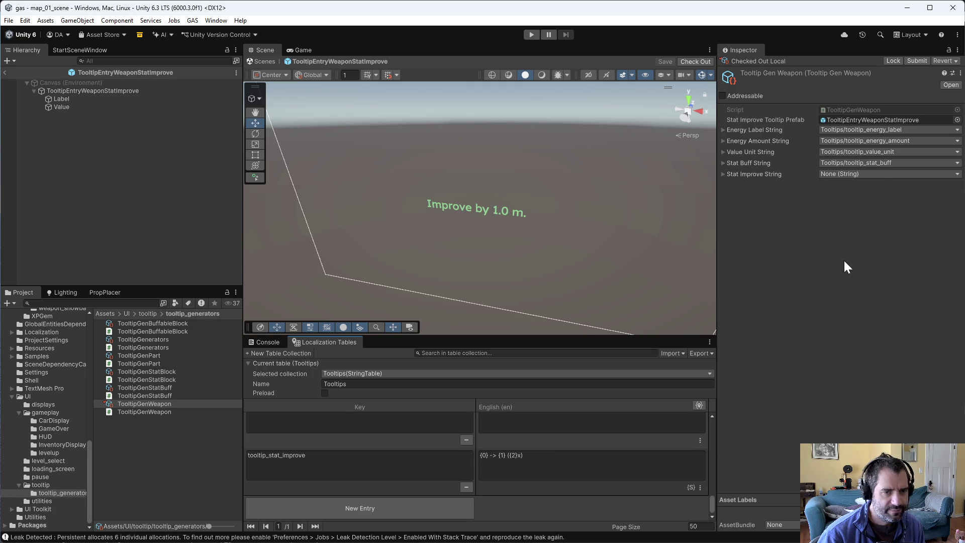
{"action": "left_click", "coordinate": [880, 175]}
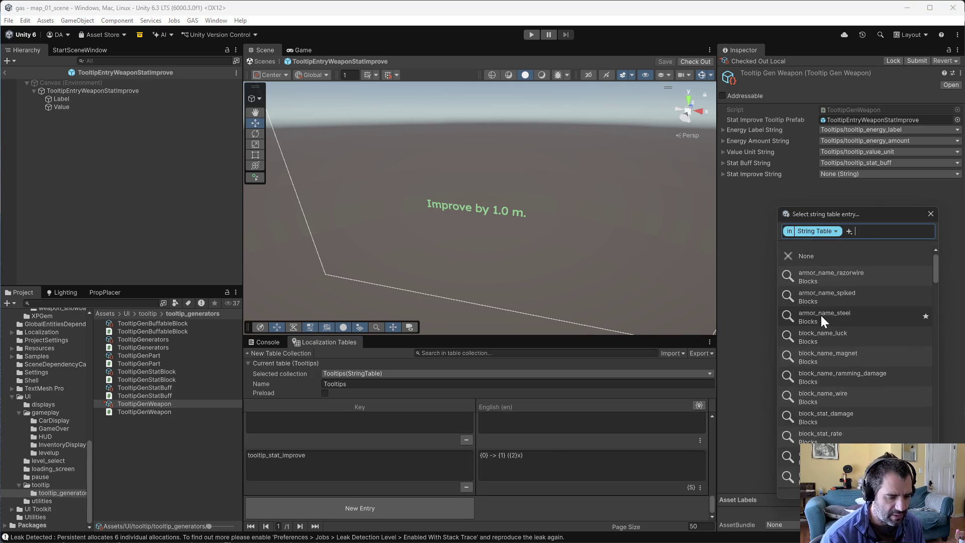
{"action": "type", "text": "improv"}
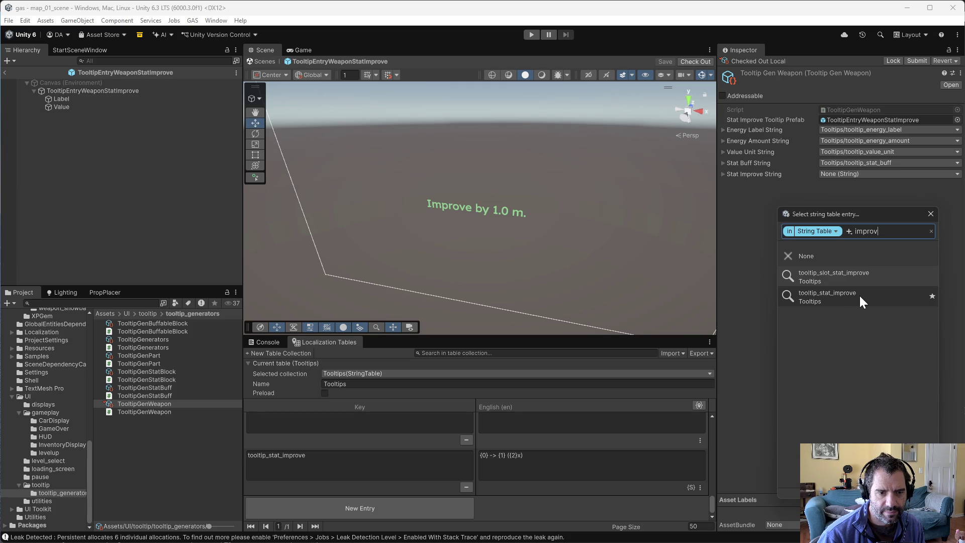
{"action": "left_click", "coordinate": [860, 297]}
Step: Show the string picker as a label/description table, widen the Label column, then close it
{"action": "left_click", "coordinate": [838, 174]}
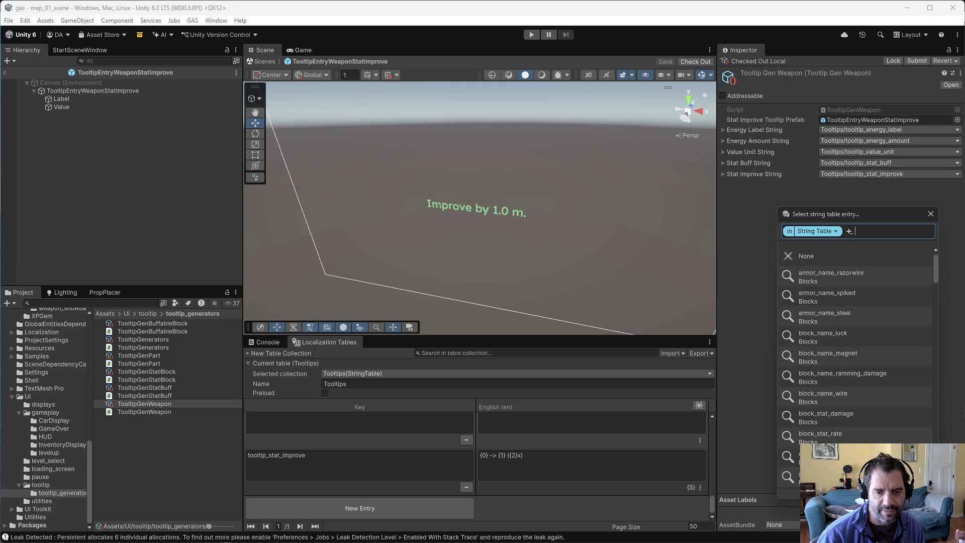
{"action": "left_click", "coordinate": [916, 497]}
{"action": "left_click", "coordinate": [927, 497]}
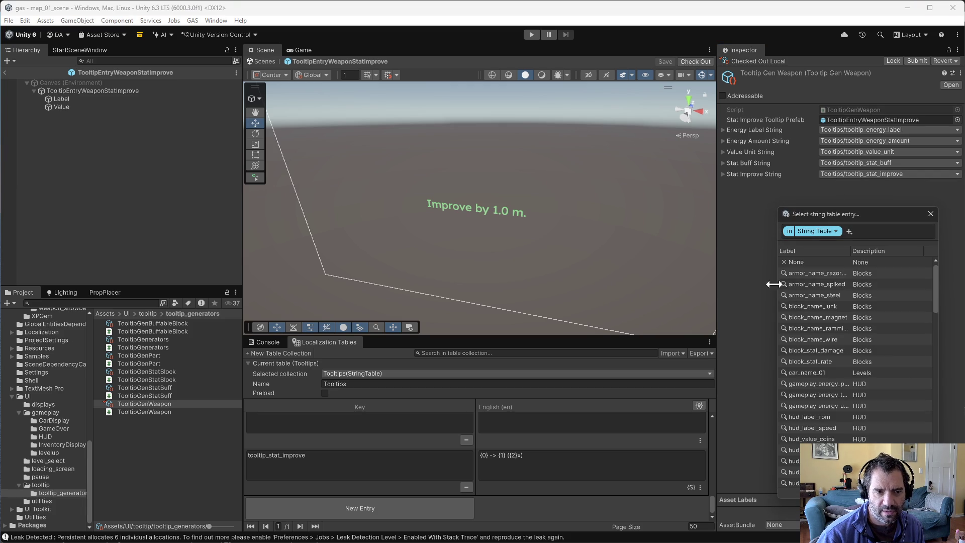
{"action": "mouse_move", "coordinate": [777, 277]}
{"action": "left_mouse_down"}
{"action": "mouse_move", "coordinate": [688, 277]}
{"action": "mouse_move", "coordinate": [720, 277]}
{"action": "left_mouse_up"}
{"action": "mouse_move", "coordinate": [933, 272]}
{"action": "left_mouse_down"}
{"action": "mouse_move", "coordinate": [938, 397]}
{"action": "mouse_move", "coordinate": [954, 411]}
{"action": "mouse_move", "coordinate": [936, 261]}
{"action": "left_mouse_up"}
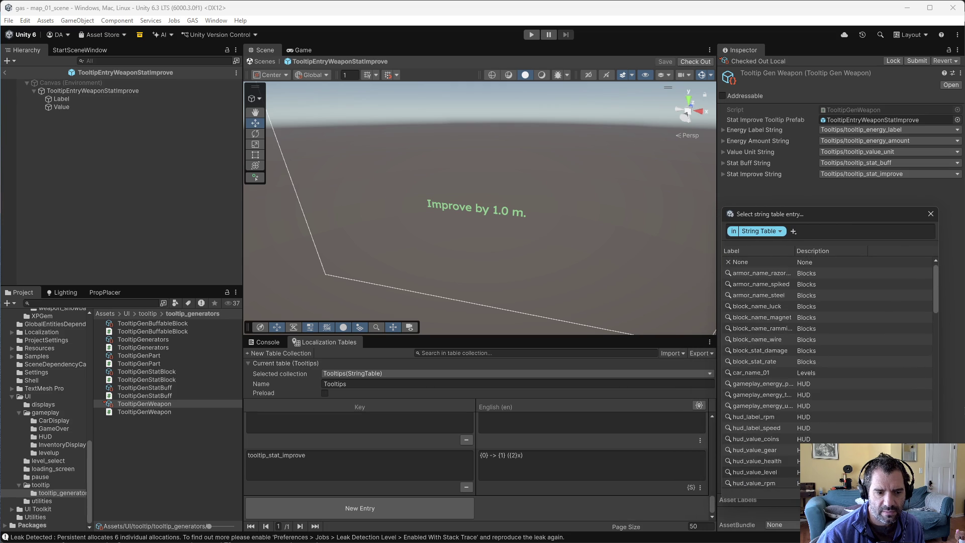
{"action": "mouse_move", "coordinate": [718, 270]}
{"action": "left_mouse_down"}
{"action": "mouse_move", "coordinate": [254, 265]}
{"action": "mouse_move", "coordinate": [813, 303]}
{"action": "mouse_move", "coordinate": [734, 317]}
{"action": "left_mouse_up"}
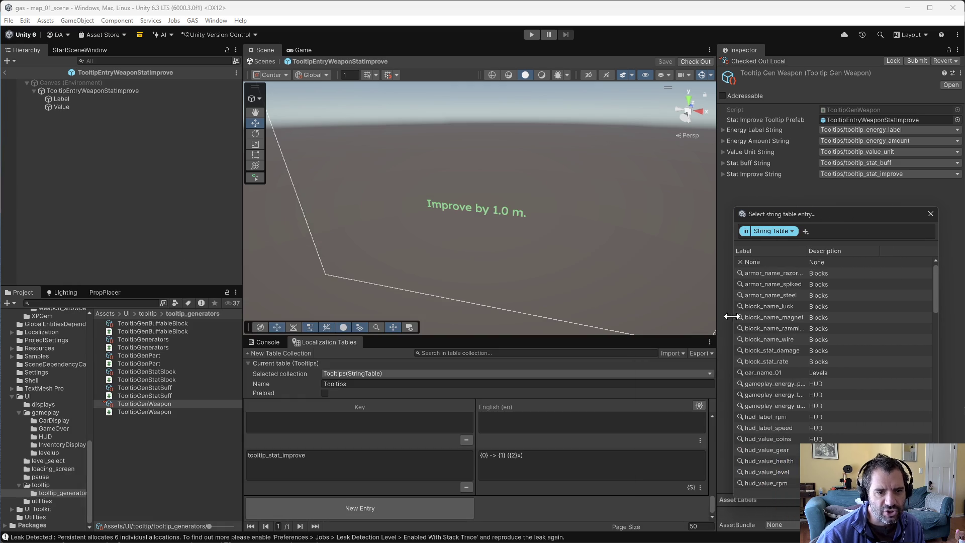
{"action": "left_click_drag", "start_coordinate": [827, 250], "coordinate": [861, 249]}
{"action": "left_click", "coordinate": [929, 215]}
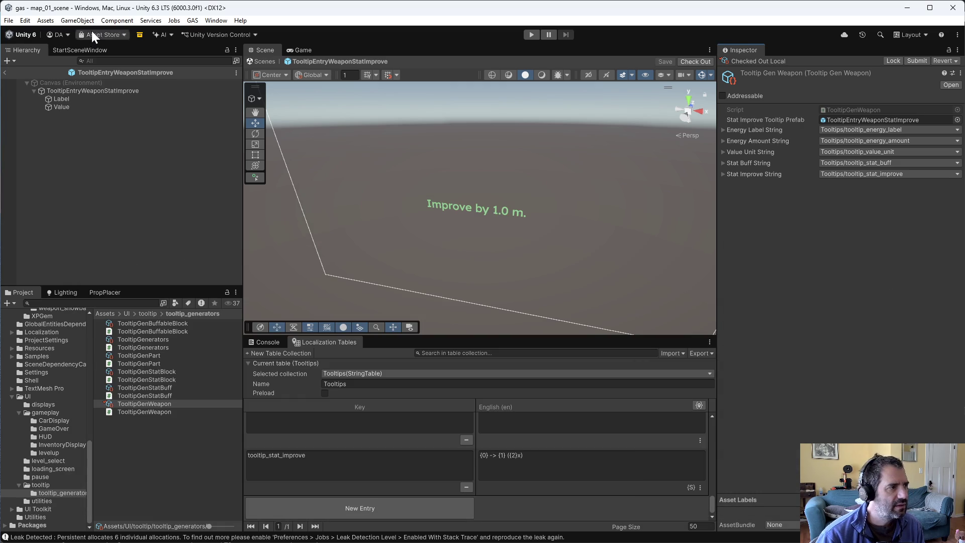
Step: Open Localization Scene Controls and set Active Locale to English (en)
{"action": "left_click", "coordinate": [193, 20]}
{"action": "mouse_move", "coordinate": [215, 20]}
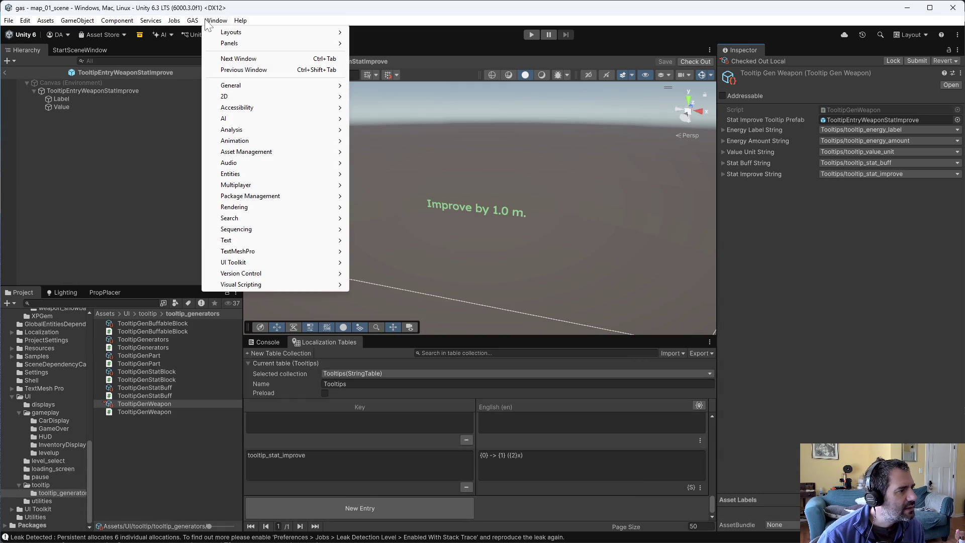
{"action": "mouse_move", "coordinate": [237, 174]}
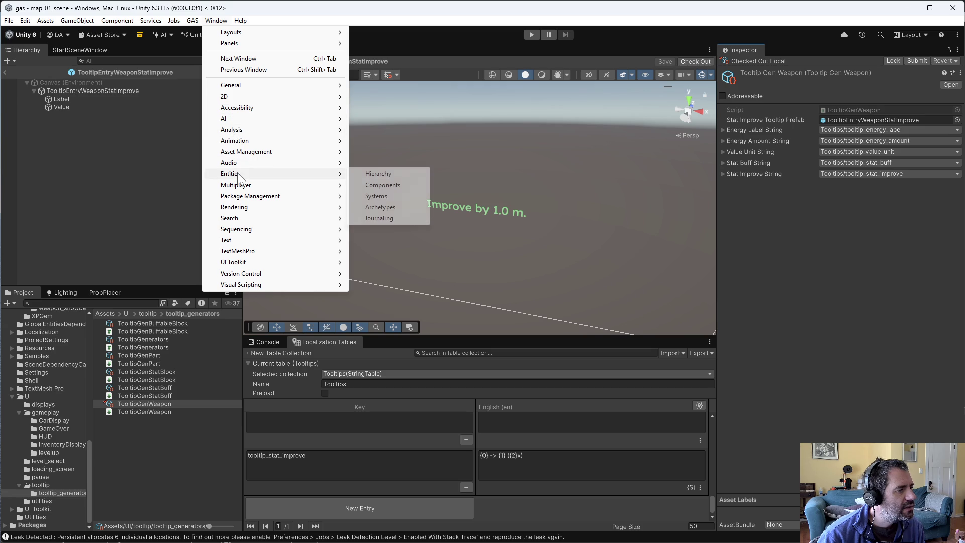
{"action": "mouse_move", "coordinate": [252, 84]}
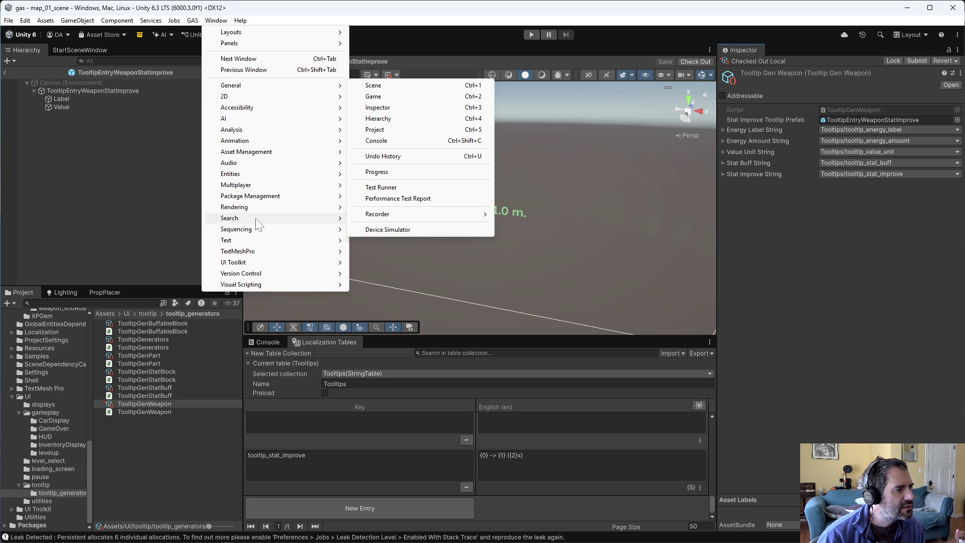
{"action": "mouse_move", "coordinate": [258, 221]}
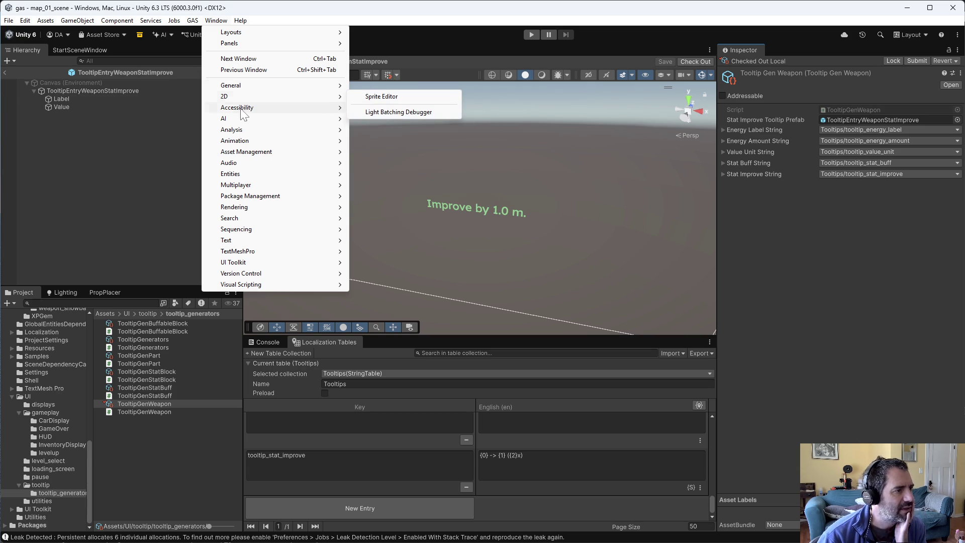
{"action": "mouse_move", "coordinate": [243, 113]}
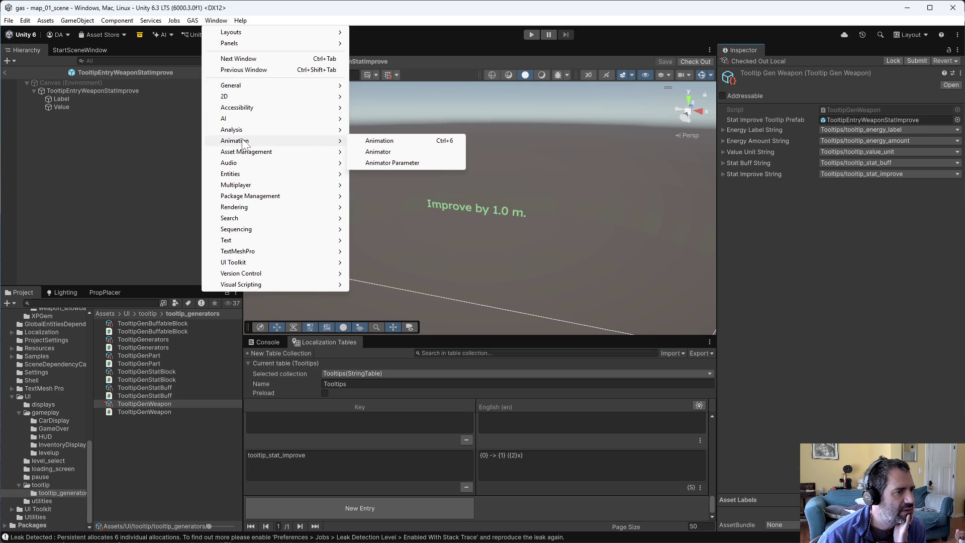
{"action": "mouse_move", "coordinate": [251, 152]}
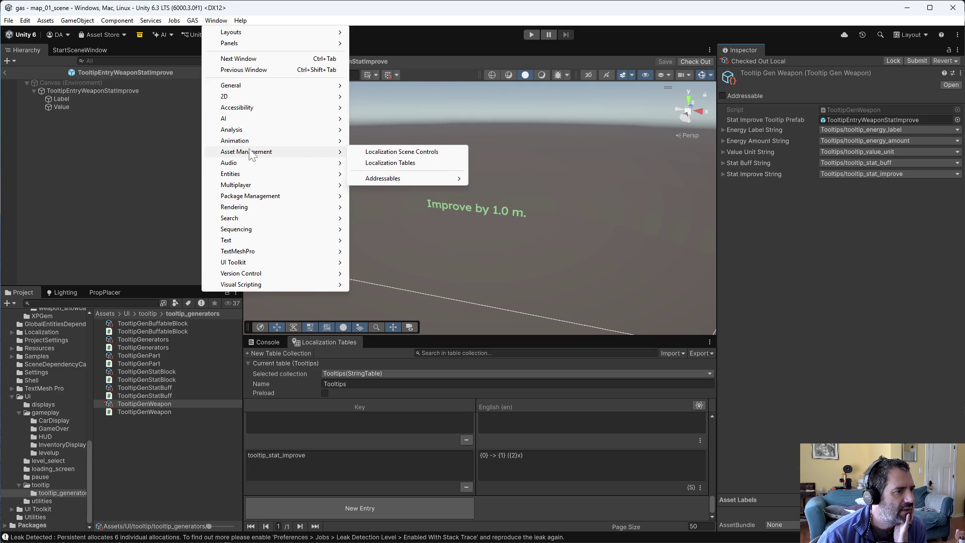
{"action": "left_click", "coordinate": [414, 152]}
{"action": "left_click", "coordinate": [512, 171]}
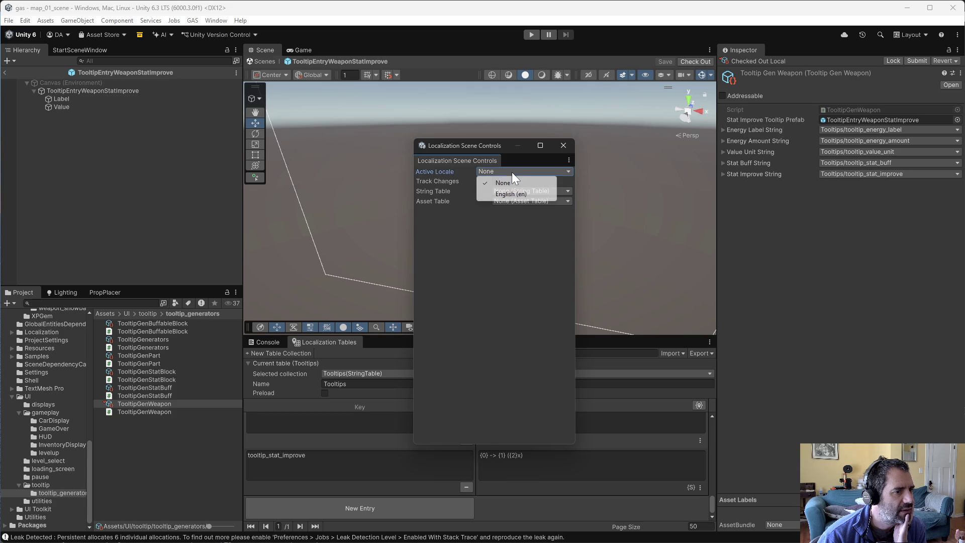
{"action": "left_click", "coordinate": [510, 197]}
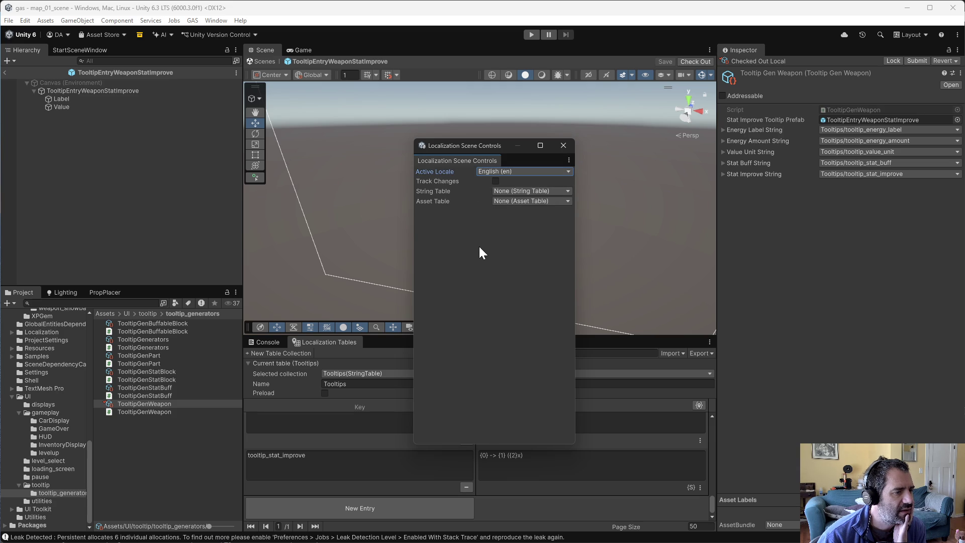
Step: Leave the string and asset table choices unchanged and close Localization Scene Controls
{"action": "left_click", "coordinate": [514, 191]}
{"action": "left_click", "coordinate": [482, 220]}
{"action": "left_click", "coordinate": [501, 201]}
{"action": "left_click", "coordinate": [490, 205]}
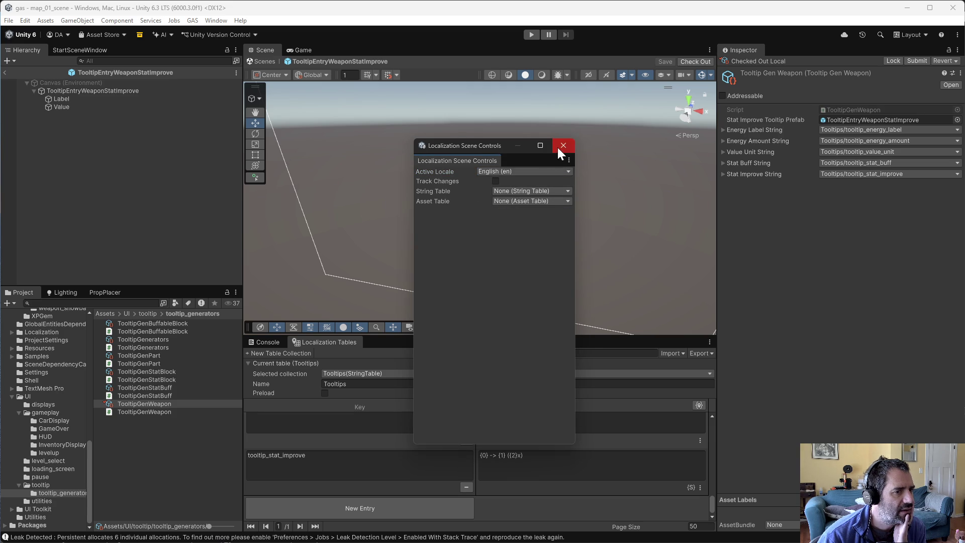
{"action": "left_click", "coordinate": [563, 146]}
{"action": "left_click", "coordinate": [844, 173]}
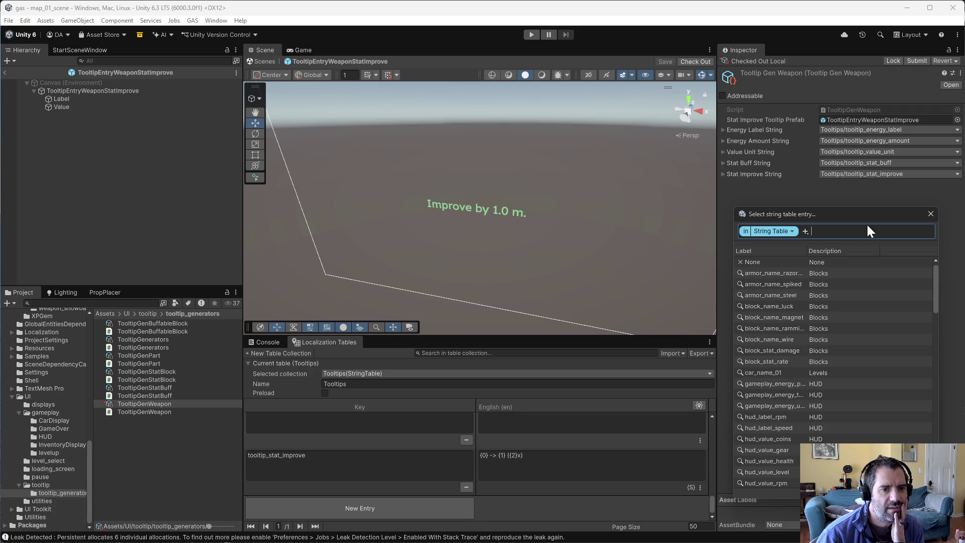
Step: Resize the string entry picker, keeping Stat Improve String on Tooltips/tooltip_stat_improve, then close it
{"action": "mouse_move", "coordinate": [734, 370]}
{"action": "left_mouse_down"}
{"action": "mouse_move", "coordinate": [571, 371]}
{"action": "mouse_move", "coordinate": [729, 370]}
{"action": "left_mouse_up"}
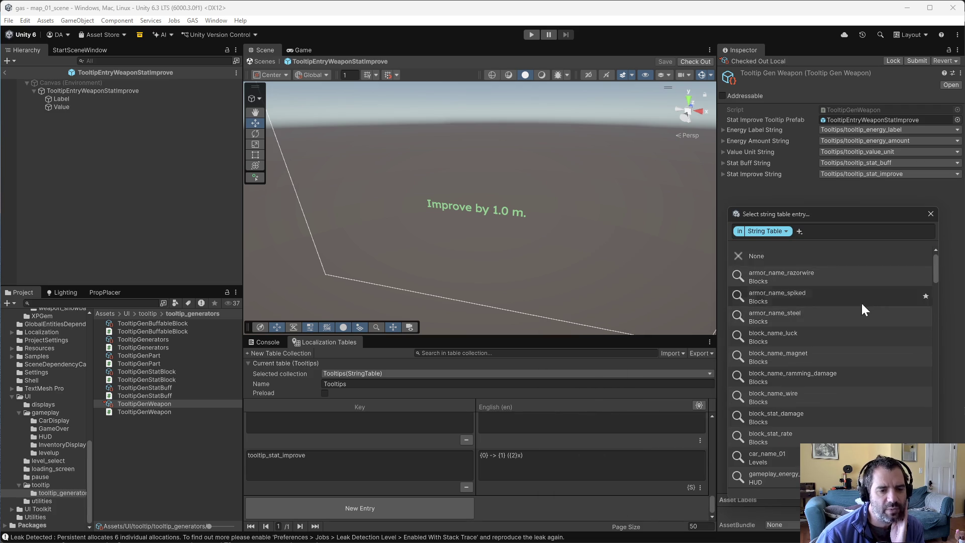
{"action": "mouse_move", "coordinate": [724, 339]}
{"action": "left_mouse_down"}
{"action": "mouse_move", "coordinate": [370, 340]}
{"action": "mouse_move", "coordinate": [737, 333]}
{"action": "left_mouse_up"}
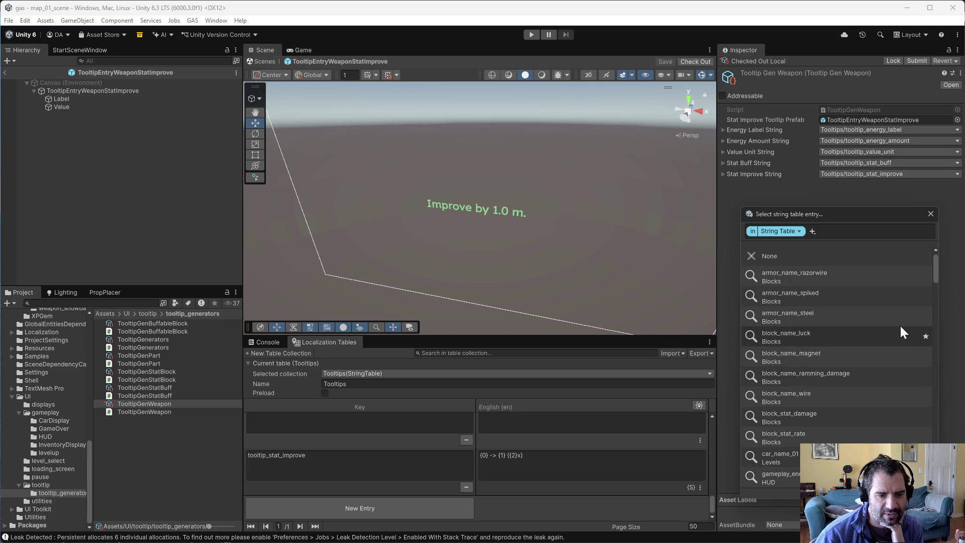
{"action": "mouse_move", "coordinate": [934, 264]}
{"action": "left_mouse_down"}
{"action": "mouse_move", "coordinate": [903, 330]}
{"action": "mouse_move", "coordinate": [901, 217]}
{"action": "left_mouse_up"}
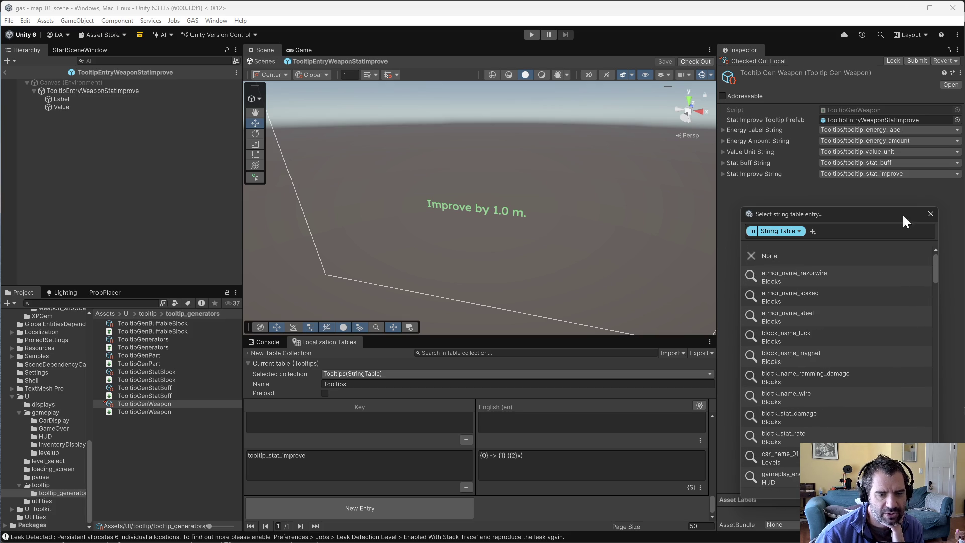
{"action": "left_click", "coordinate": [930, 213]}
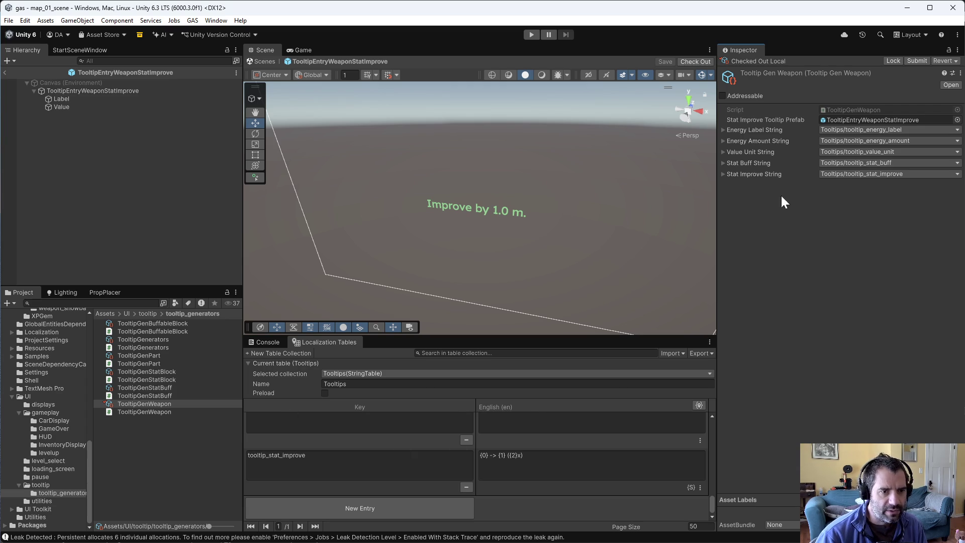
Step: Replace the StatBuffString argument in set_text with StatImproveString
{"action": "key", "text": "alt+Tab"}
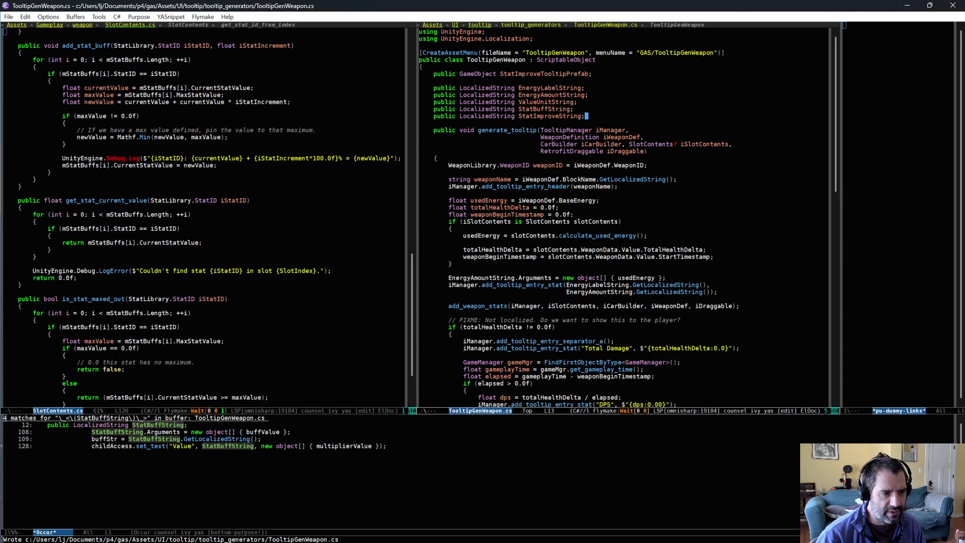
{"action": "scroll", "coordinate": [651, 315], "scroll_direction": "down", "scroll_amount": 10}
{"action": "scroll", "coordinate": [656, 330], "scroll_direction": "down", "scroll_amount": 10}
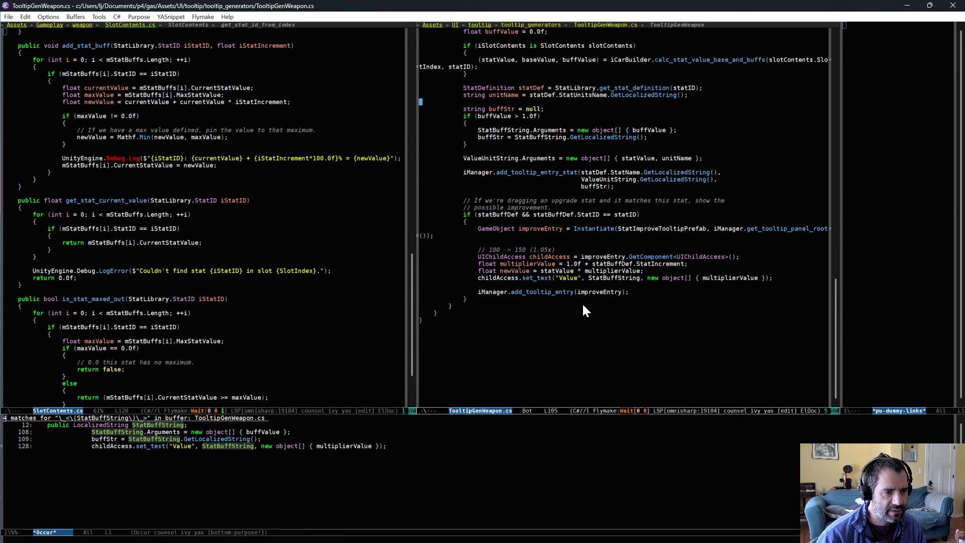
{"action": "left_click", "coordinate": [644, 278]}
{"action": "key", "text": "alt+BackSpace"}
{"action": "type", "text": "StatImproveString"}
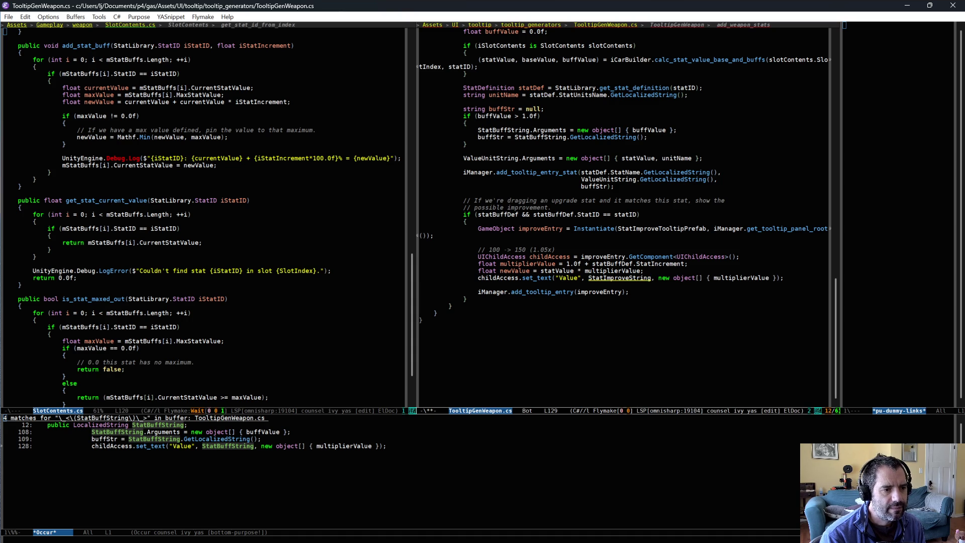
Step: Add statValue and newValue before multiplierValue in the call and save TooltipGenWeapon.cs
{"action": "left_click", "coordinate": [645, 270]}
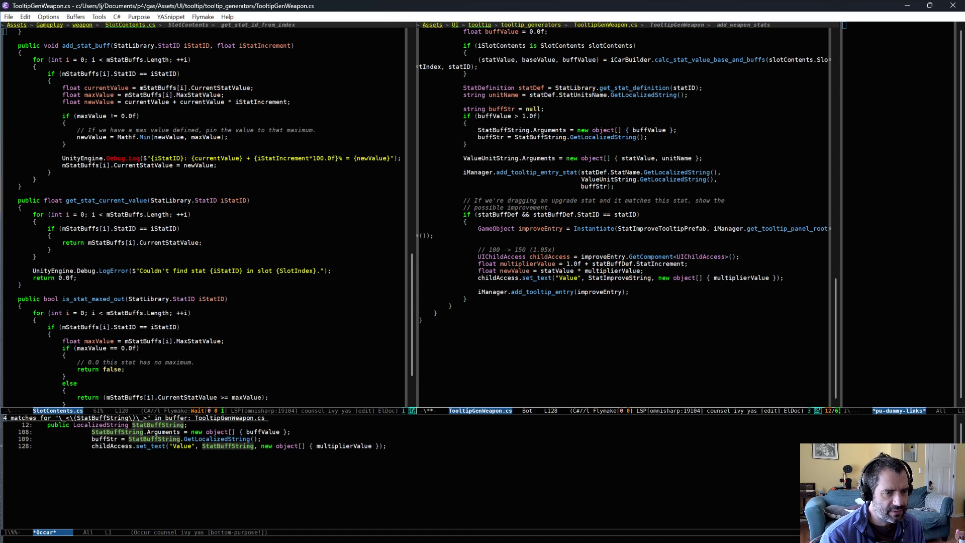
{"action": "left_click", "coordinate": [509, 291]}
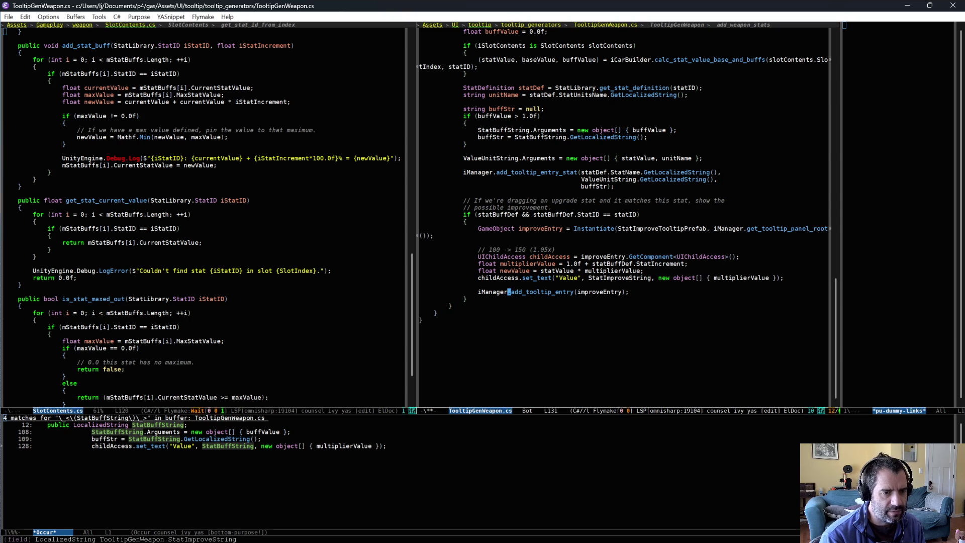
{"action": "key", "text": "Up"}
{"action": "key", "text": "Up"}
{"action": "key", "text": "alt+f"}
{"action": "key", "text": "alt+f"}
{"action": "key", "text": "alt+f"}
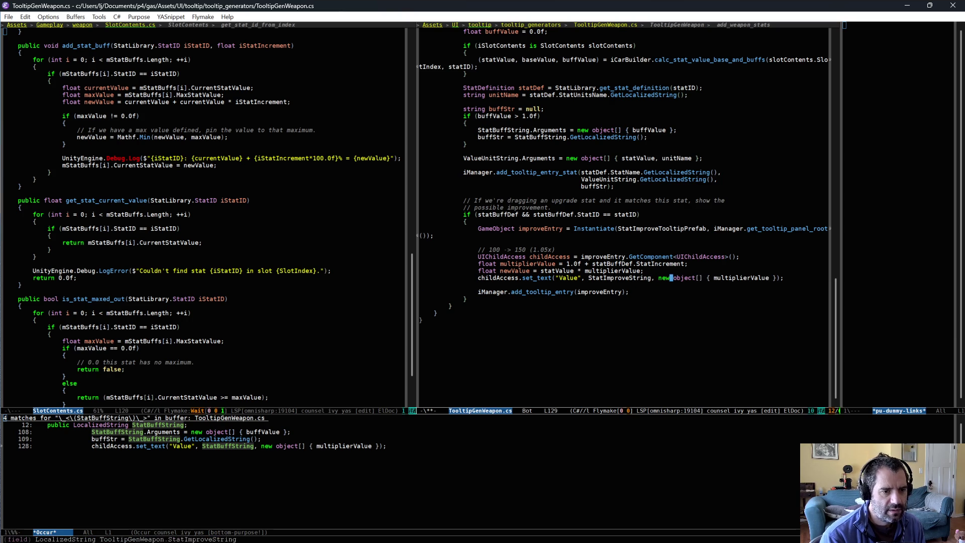
{"action": "key", "text": "alt+b"}
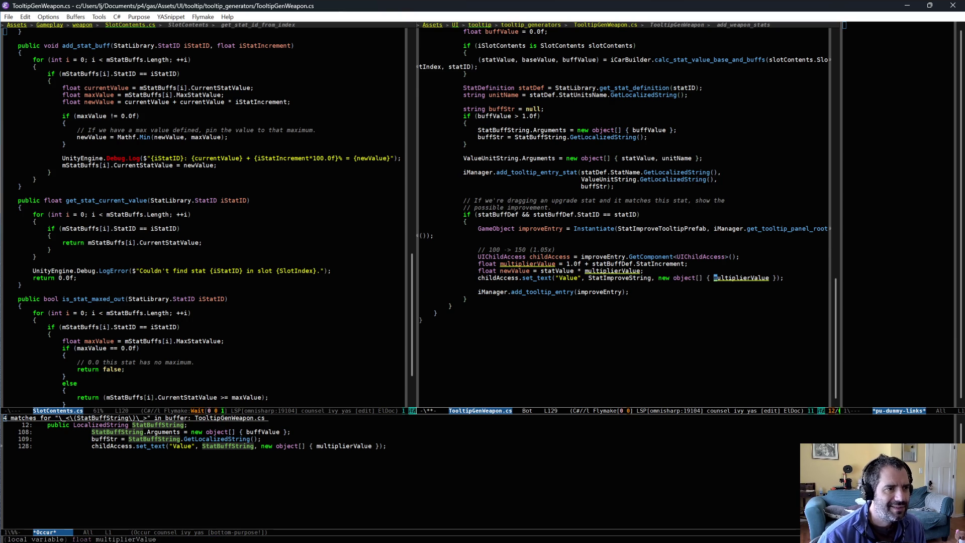
{"action": "scroll", "coordinate": [630, 256], "scroll_direction": "up", "scroll_amount": 1}
{"action": "type", "text": "statValue, newValue,"}
{"action": "key", "text": "ctrl+x"}
{"action": "key", "text": "ctrl+s"}
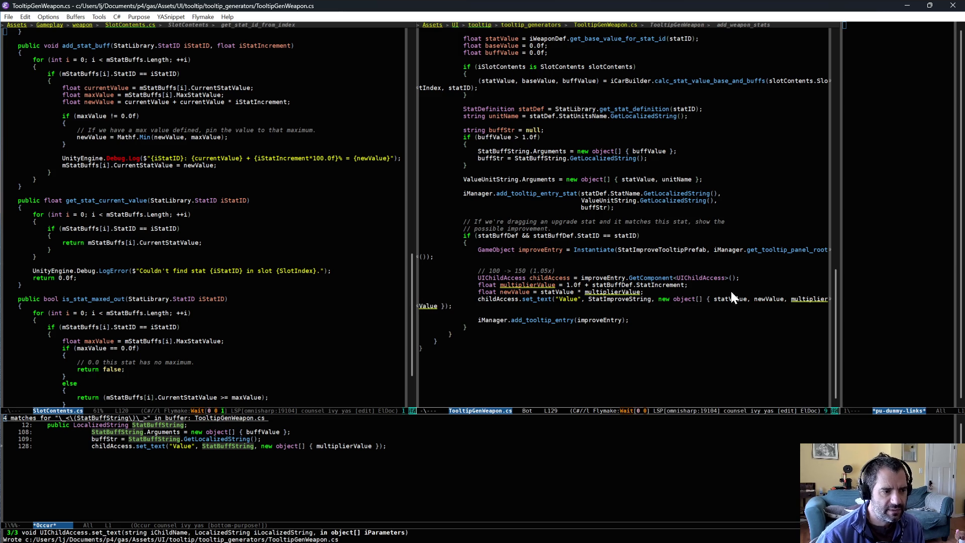
{"action": "key", "text": "alt+Tab"}
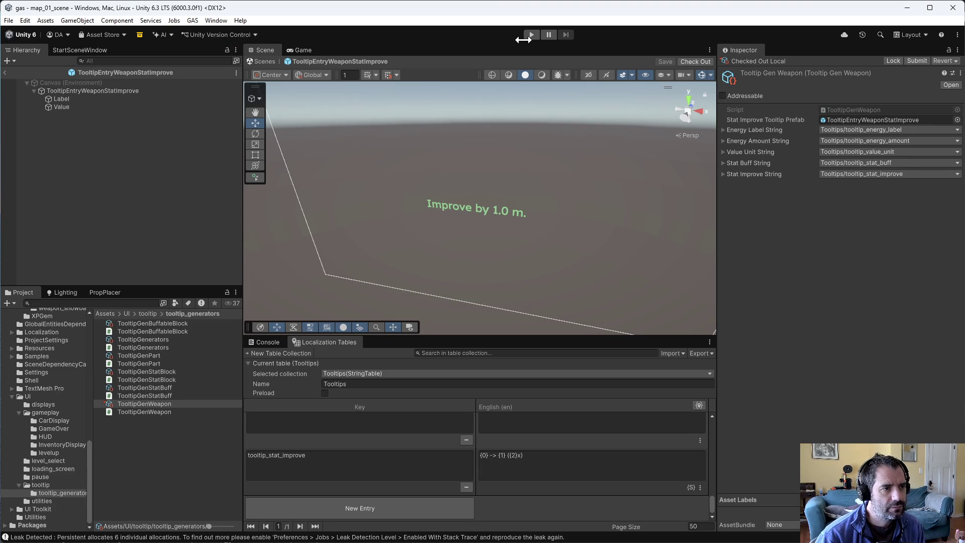
Step: Enter Play mode and force a level up from the F1 debug panel
{"action": "left_click", "coordinate": [531, 34]}
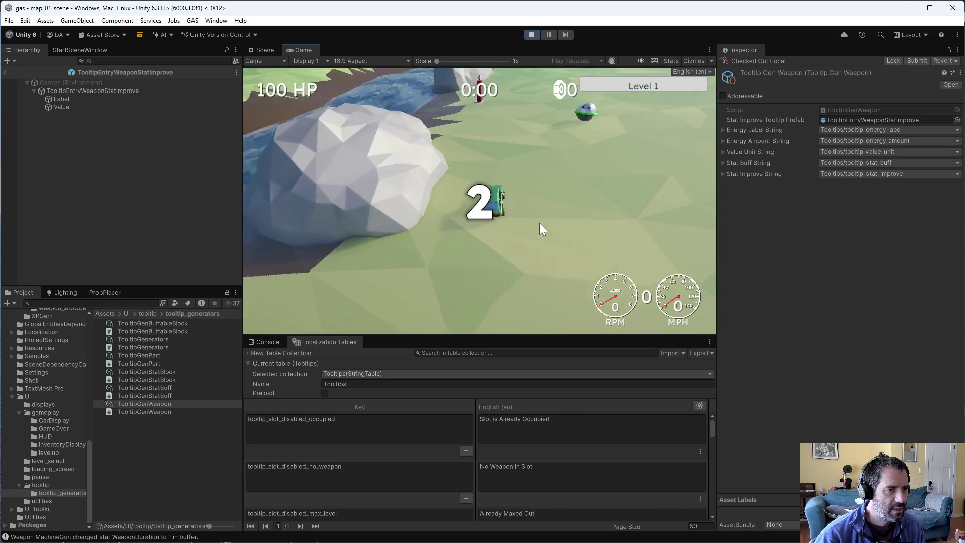
{"action": "key", "text": "F1"}
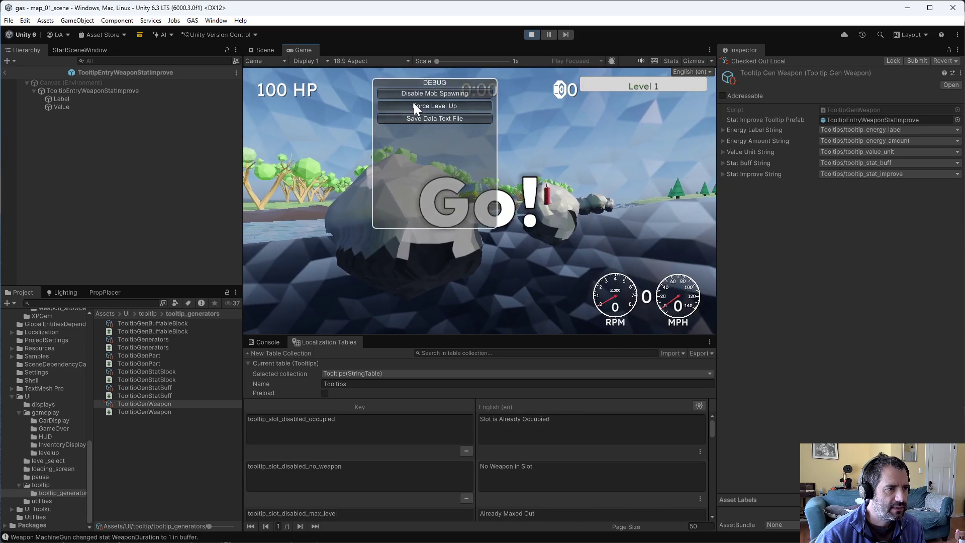
{"action": "left_click", "coordinate": [415, 105]}
Step: Drag the Damage upgrade onto the Machine Gun, previewing Improve by 1 -> 1.05, and apply it
{"action": "mouse_move", "coordinate": [455, 152]}
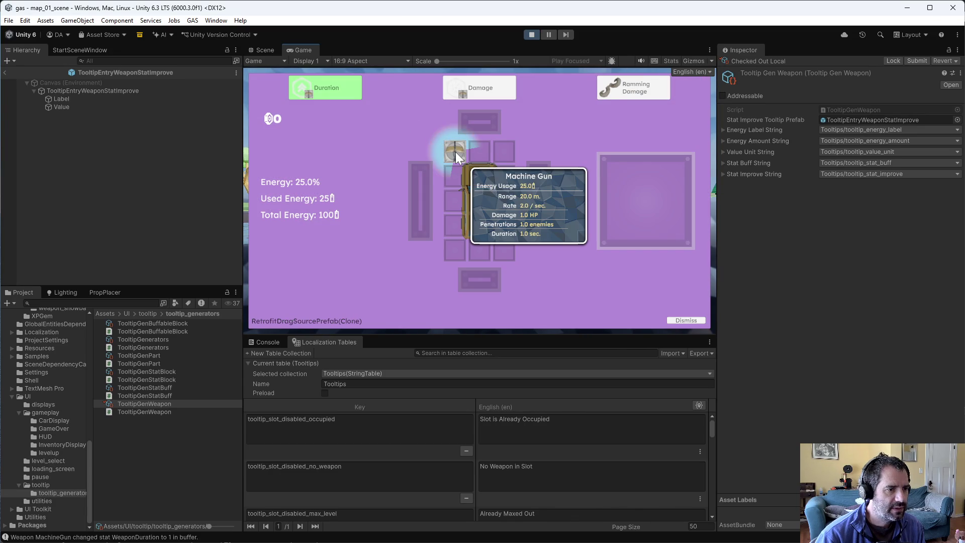
{"action": "mouse_move", "coordinate": [470, 92]}
{"action": "left_click_drag", "start_coordinate": [471, 92], "coordinate": [456, 151]}
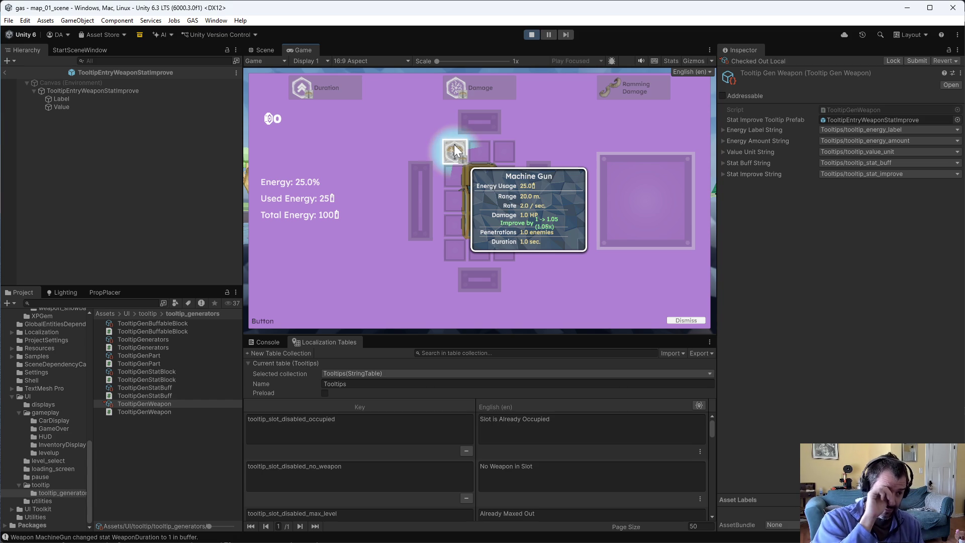
{"action": "left_click", "coordinate": [454, 150]}
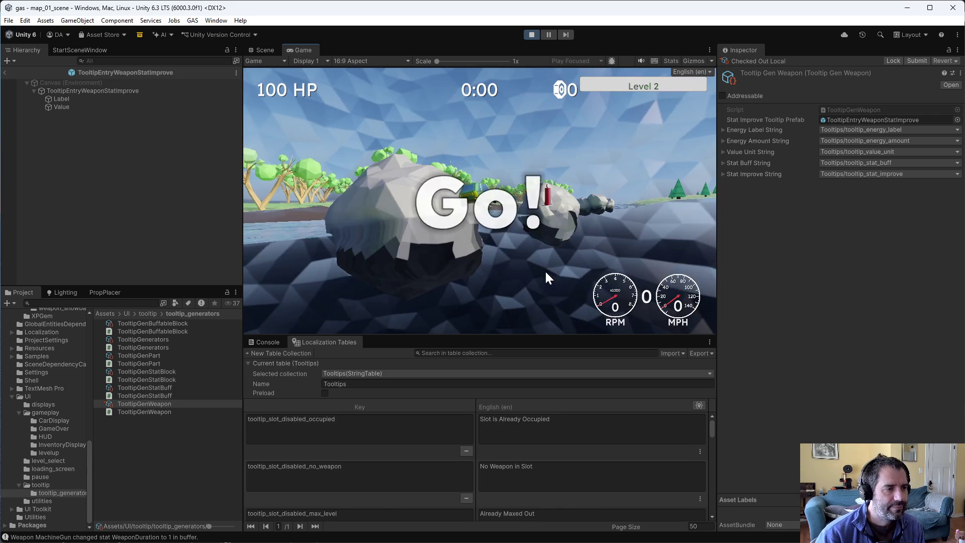
Step: Force level-ups past the Magnet and Rate choices, then apply a Rate upgrade to the Machine Gun
{"action": "left_click", "coordinate": [422, 103]}
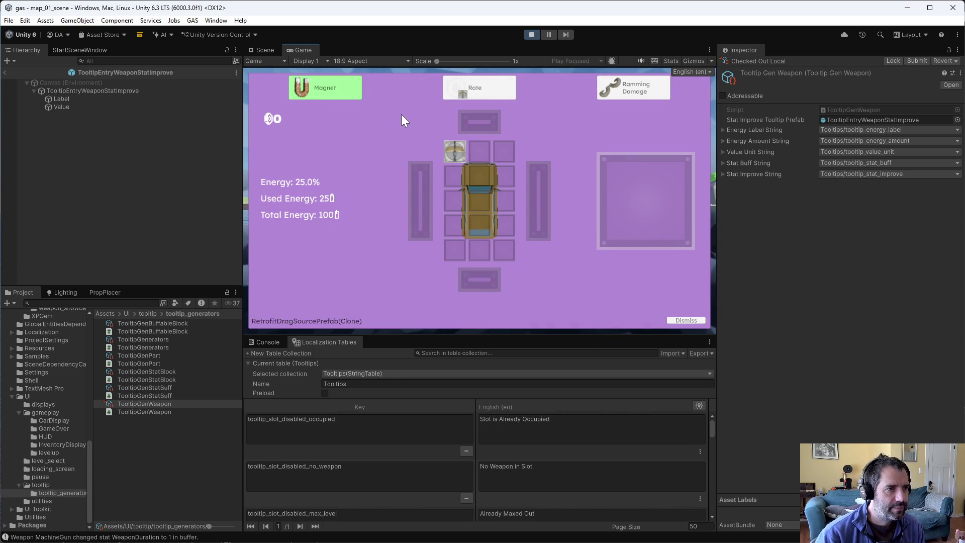
{"action": "left_click", "coordinate": [686, 320]}
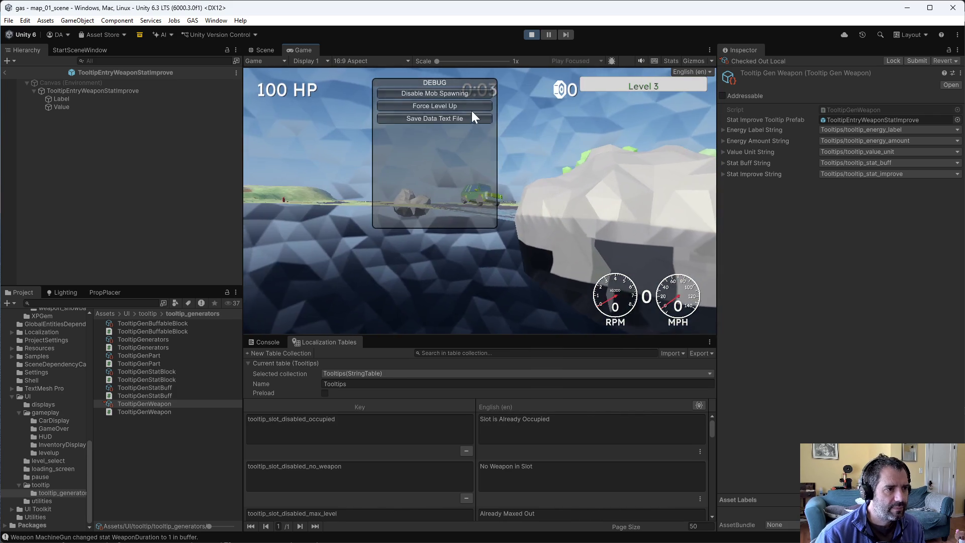
{"action": "left_click", "coordinate": [472, 108]}
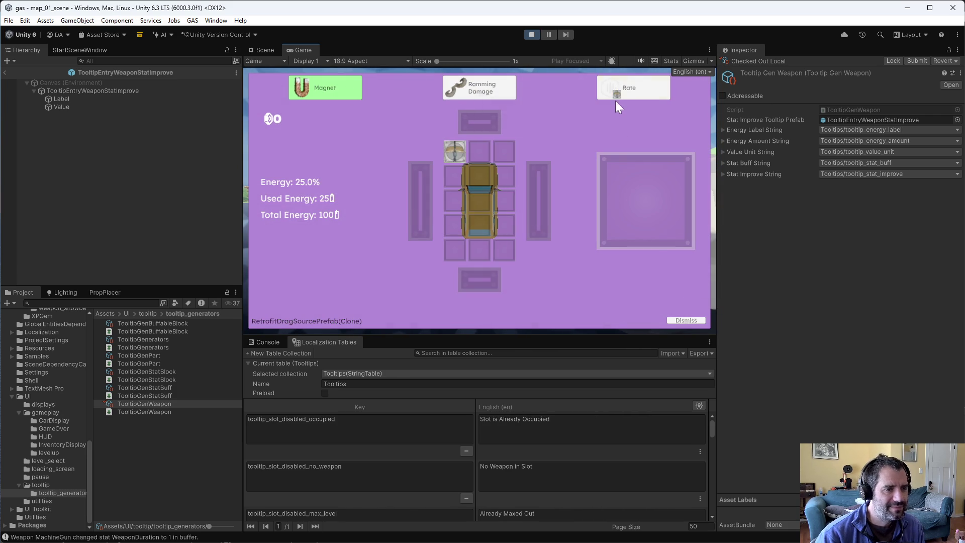
{"action": "mouse_move", "coordinate": [446, 149]}
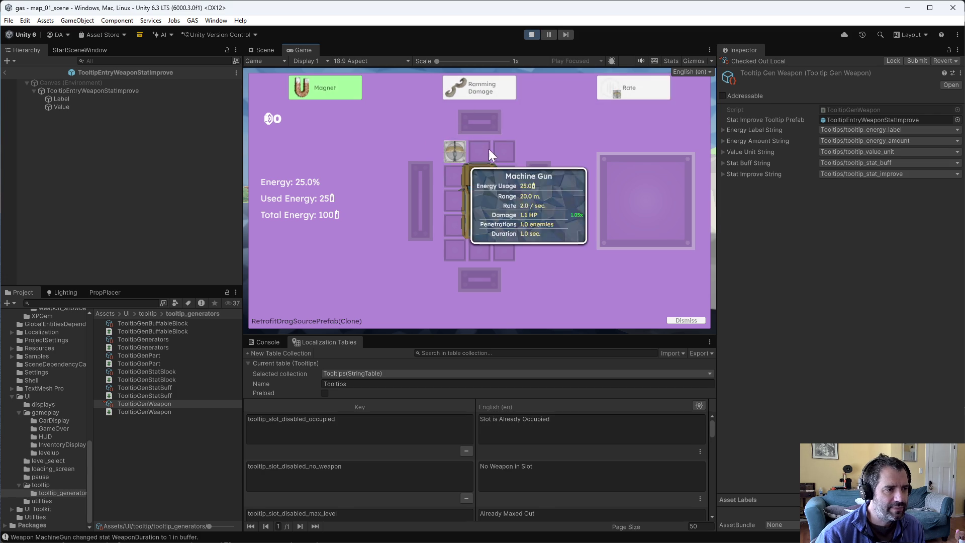
{"action": "left_click_drag", "start_coordinate": [608, 95], "coordinate": [451, 153]}
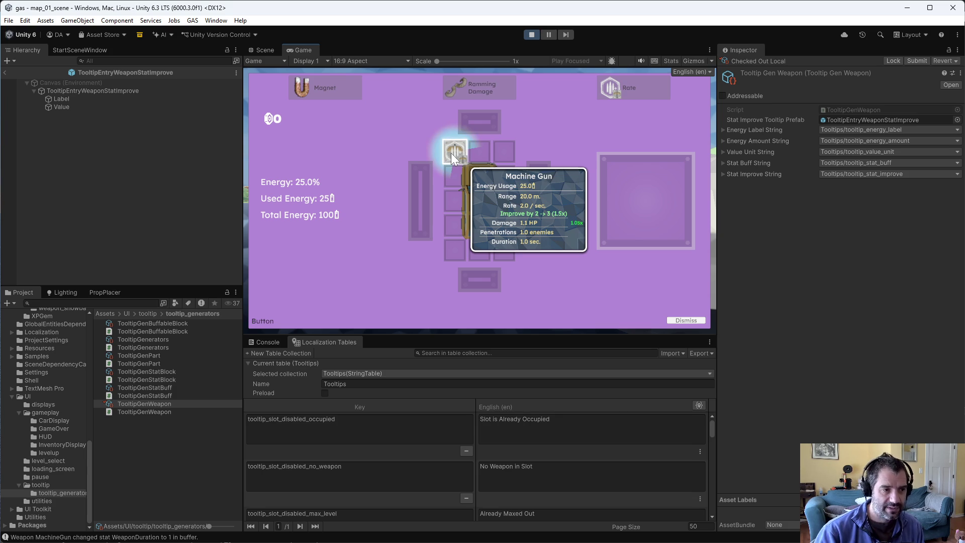
{"action": "left_click", "coordinate": [451, 153]}
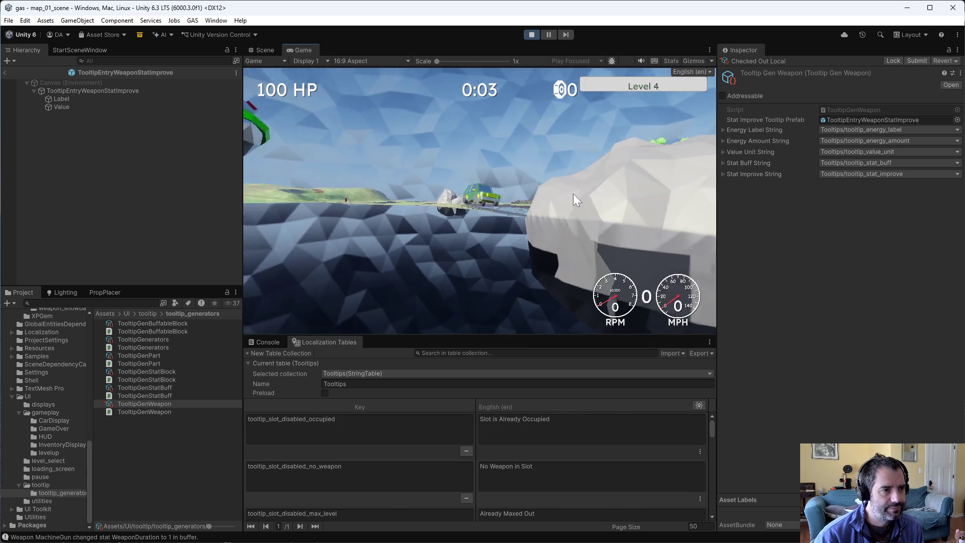
Step: Force more level-ups until Damage appears, preview it on the Machine Gun, then close the upgrade screen
{"action": "left_click", "coordinate": [420, 112]}
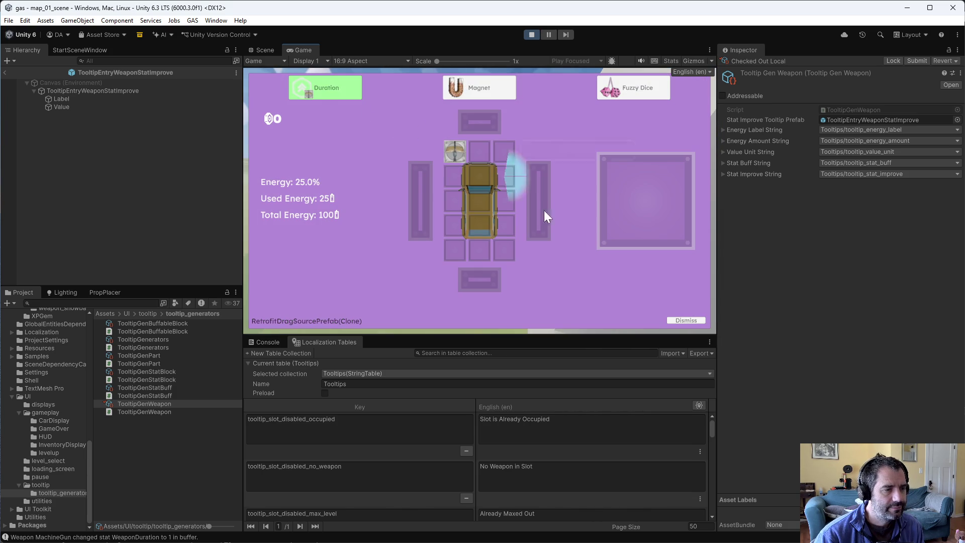
{"action": "left_click", "coordinate": [694, 318]}
{"action": "left_click", "coordinate": [453, 110]}
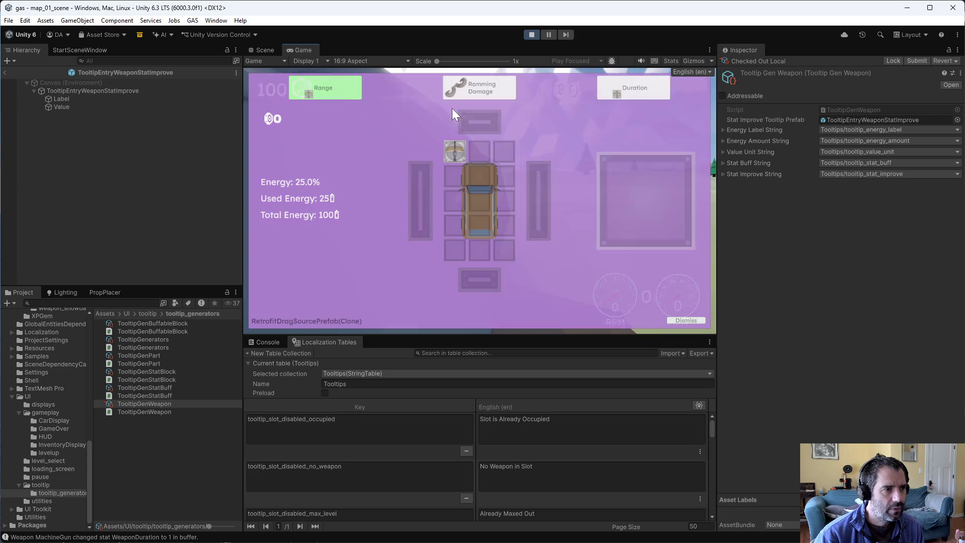
{"action": "mouse_move", "coordinate": [459, 148]}
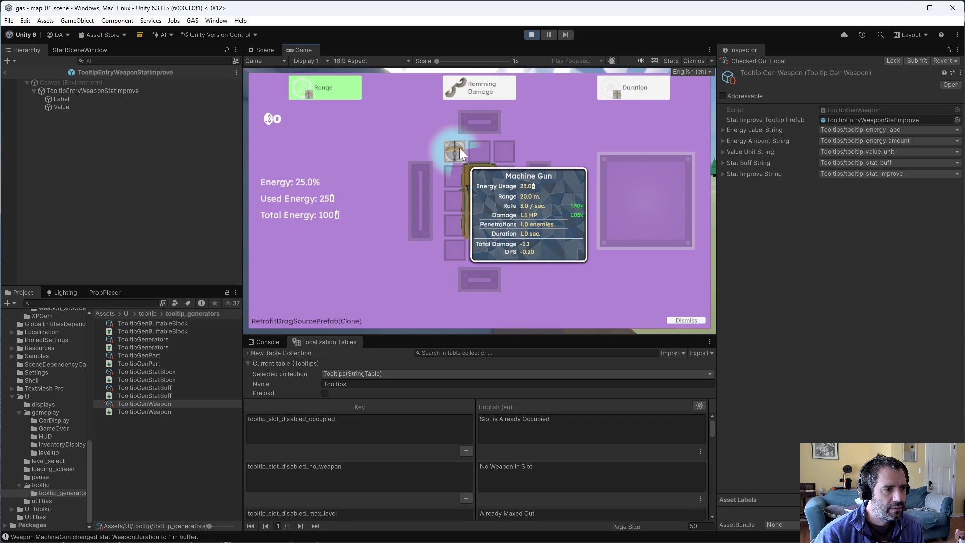
{"action": "left_click", "coordinate": [689, 319]}
{"action": "left_click", "coordinate": [454, 106]}
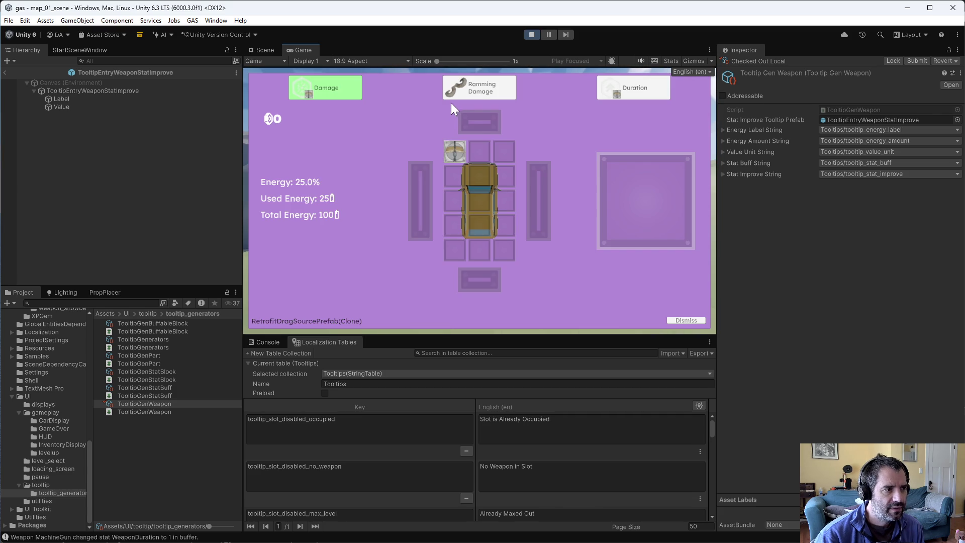
{"action": "mouse_move", "coordinate": [334, 87]}
{"action": "left_mouse_down"}
{"action": "mouse_move", "coordinate": [378, 143]}
{"action": "mouse_move", "coordinate": [336, 92]}
{"action": "mouse_move", "coordinate": [453, 154]}
{"action": "left_mouse_up"}
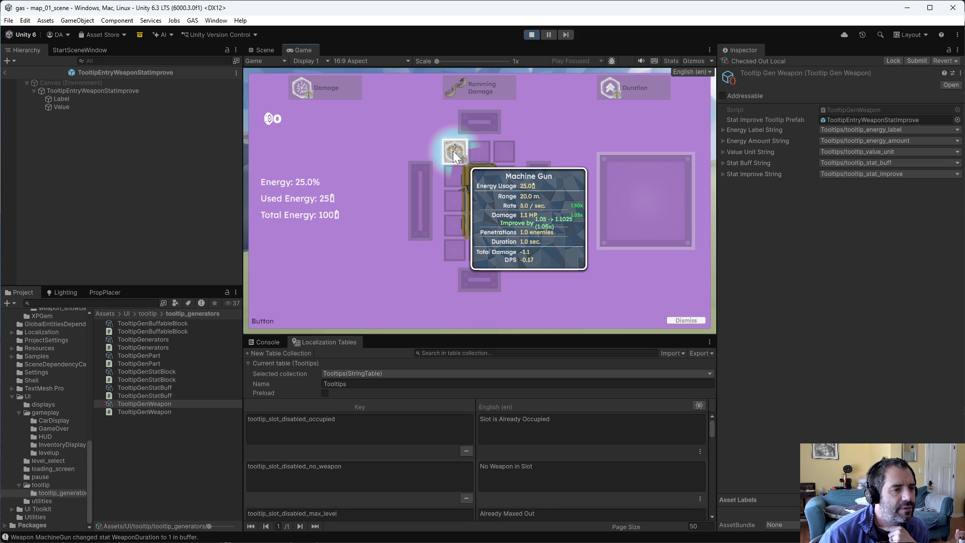
{"action": "mouse_move", "coordinate": [452, 158]}
{"action": "left_mouse_down"}
{"action": "mouse_move", "coordinate": [408, 147]}
{"action": "mouse_move", "coordinate": [463, 151]}
{"action": "mouse_move", "coordinate": [379, 107]}
{"action": "mouse_move", "coordinate": [448, 149]}
{"action": "left_mouse_up"}
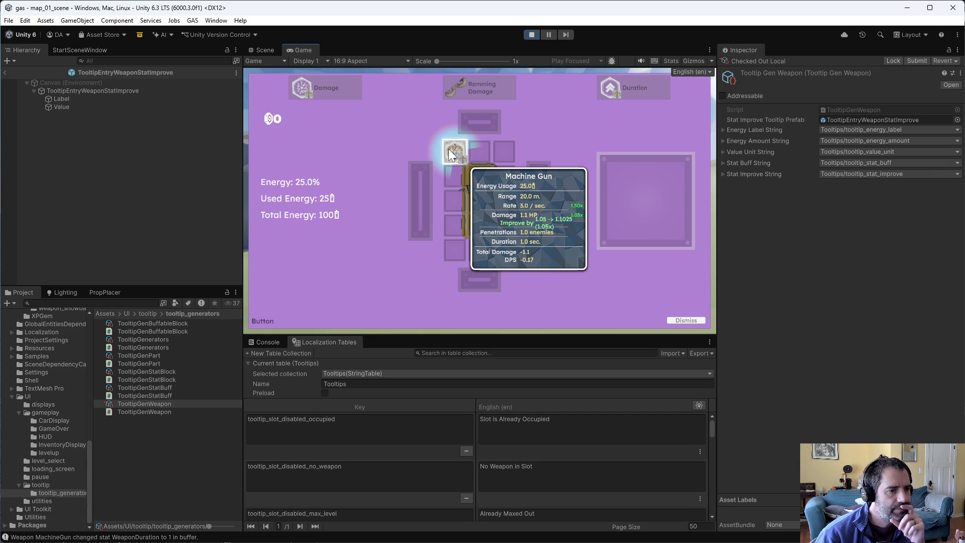
{"action": "key", "text": "Escape"}
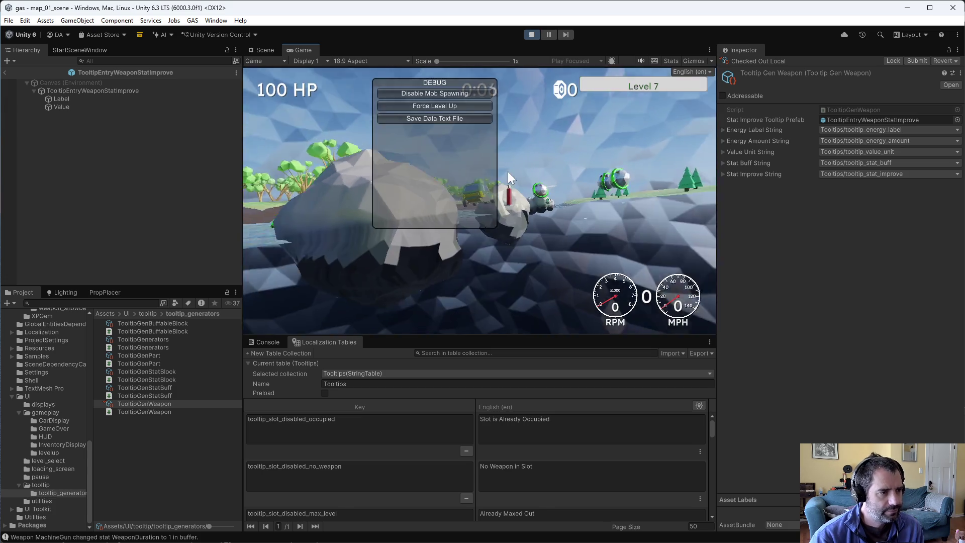
Step: Force repeated level-ups from the debug panel and dismiss each set of upgrade choices
{"action": "left_click", "coordinate": [468, 109]}
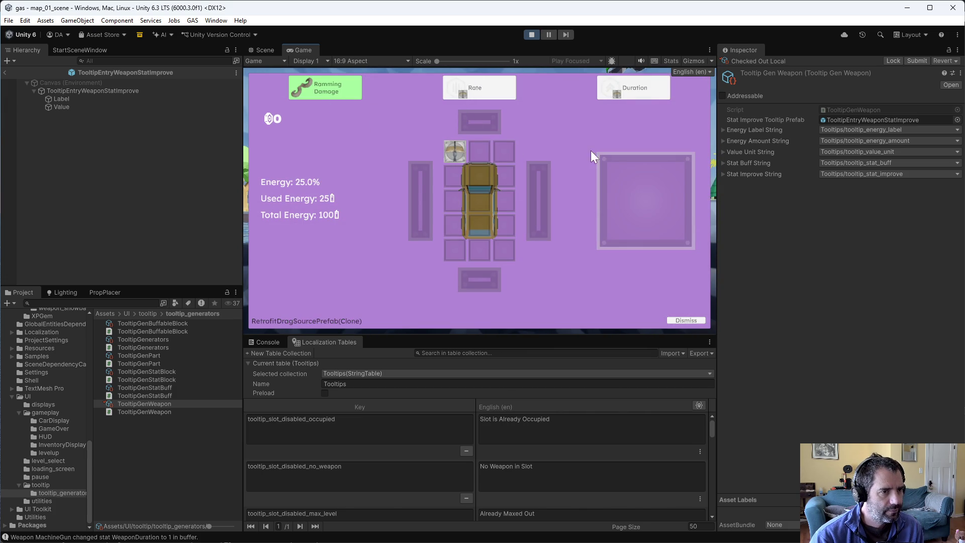
{"action": "left_click", "coordinate": [701, 322]}
{"action": "left_click", "coordinate": [445, 107]}
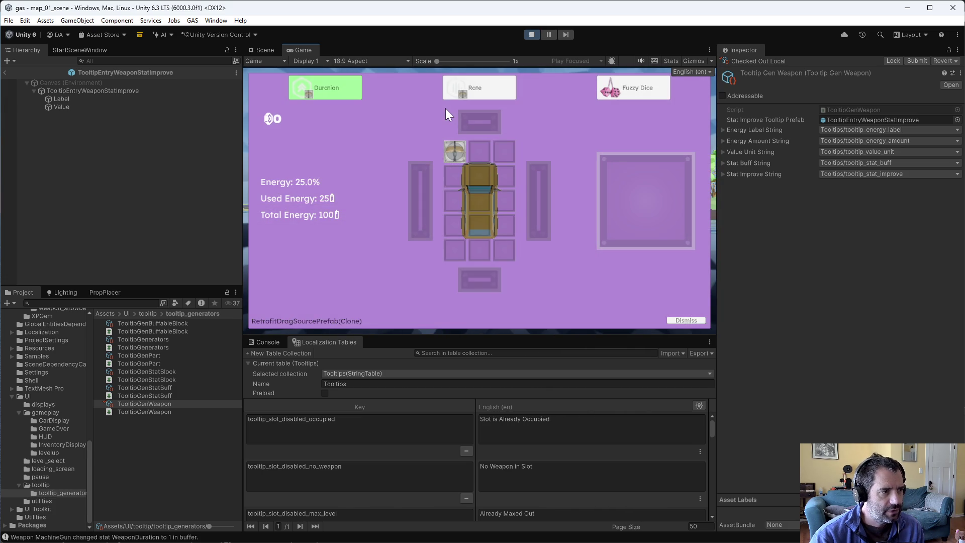
{"action": "left_click", "coordinate": [686, 320]}
{"action": "left_click", "coordinate": [415, 106]}
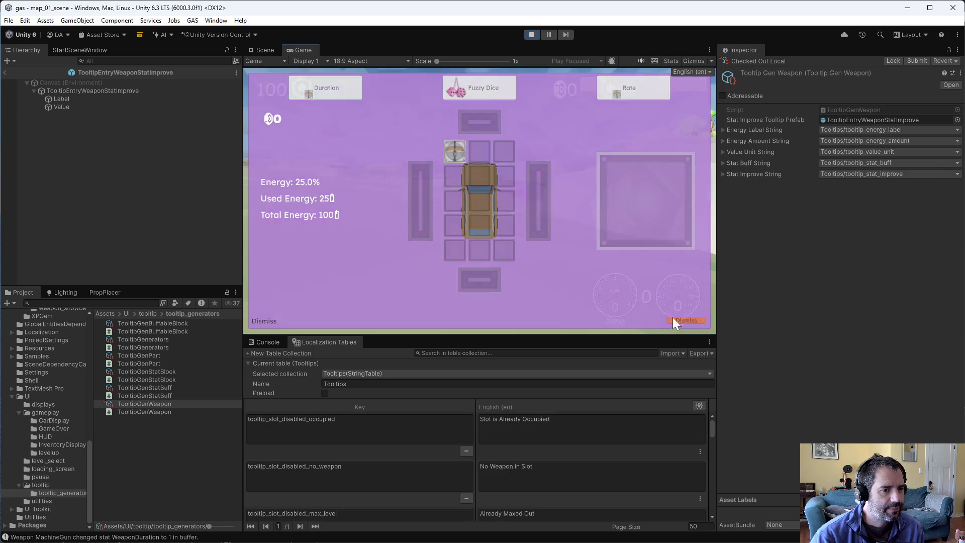
{"action": "left_click", "coordinate": [676, 320]}
{"action": "left_click", "coordinate": [410, 109]}
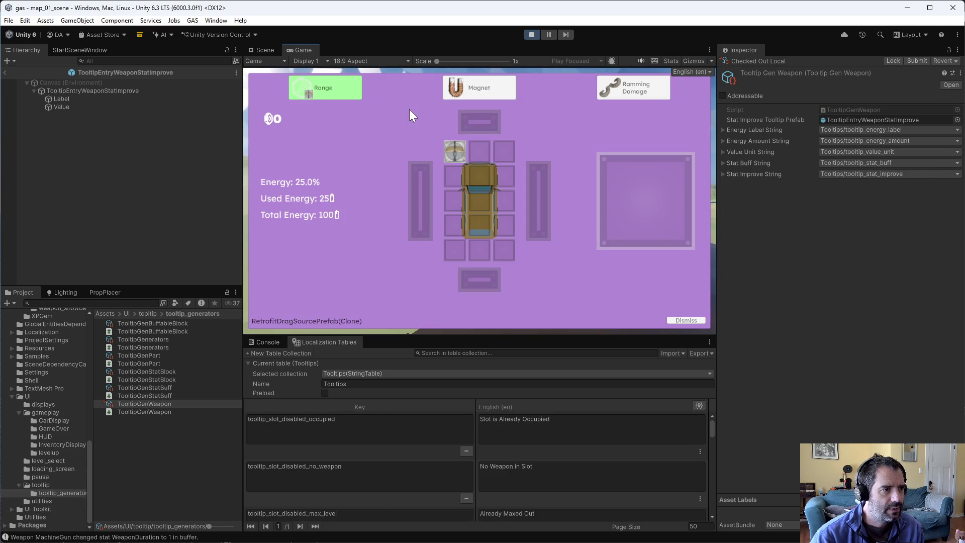
{"action": "left_click", "coordinate": [673, 321]}
{"action": "left_click", "coordinate": [451, 106]}
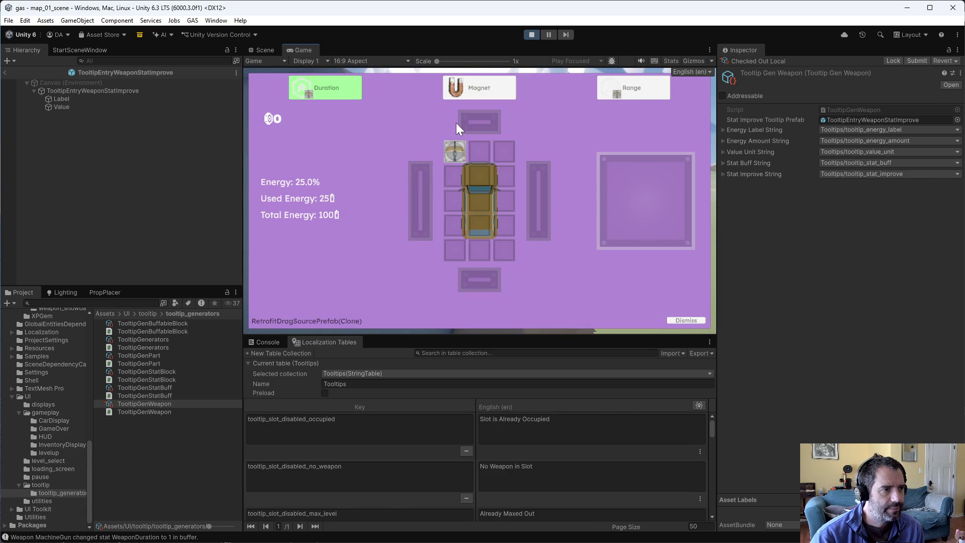
{"action": "left_click", "coordinate": [686, 320]}
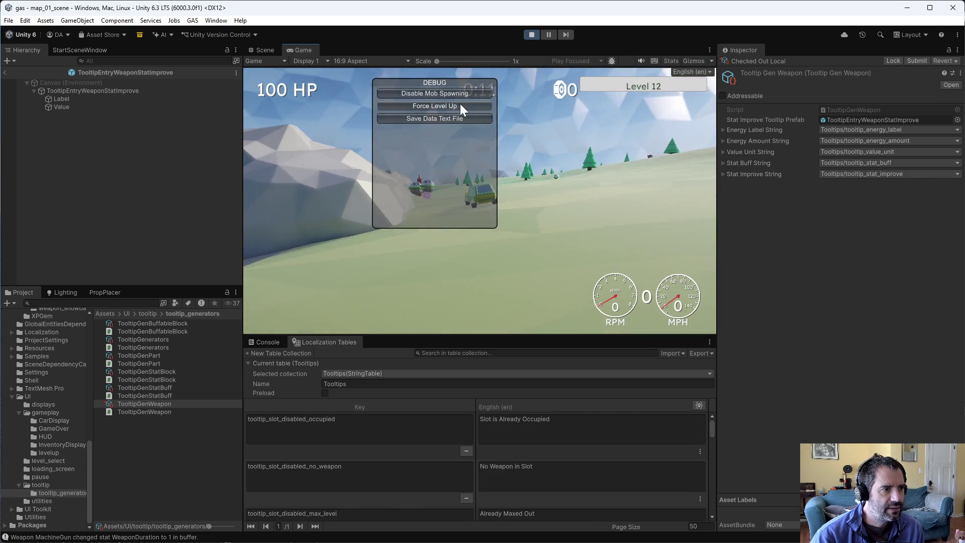
{"action": "left_click", "coordinate": [459, 107]}
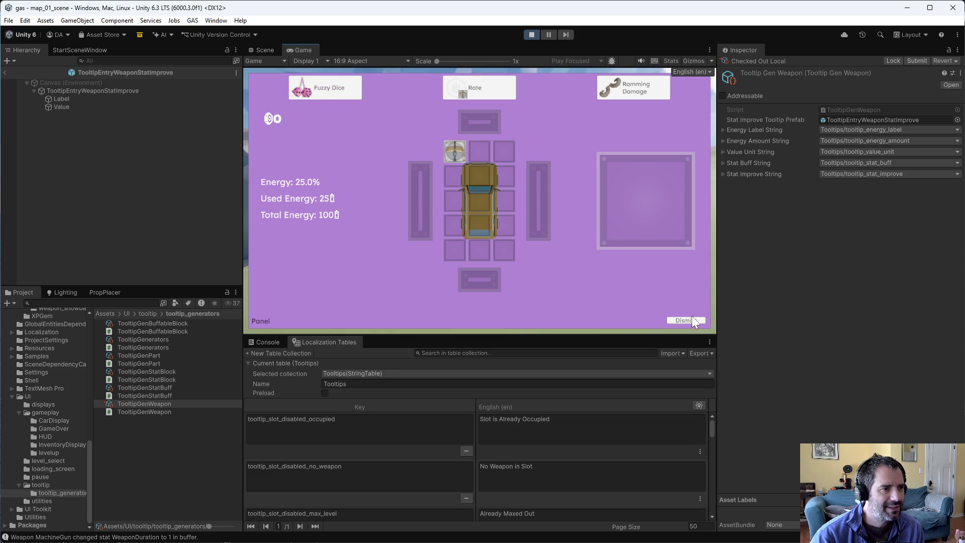
{"action": "left_click", "coordinate": [686, 320]}
{"action": "left_click", "coordinate": [443, 103]}
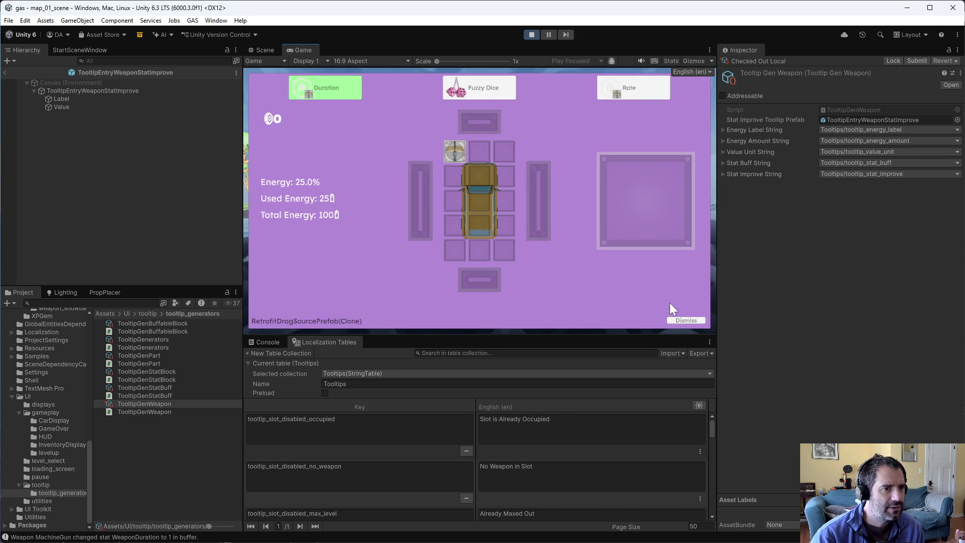
{"action": "left_click", "coordinate": [684, 321]}
{"action": "left_click", "coordinate": [439, 112]}
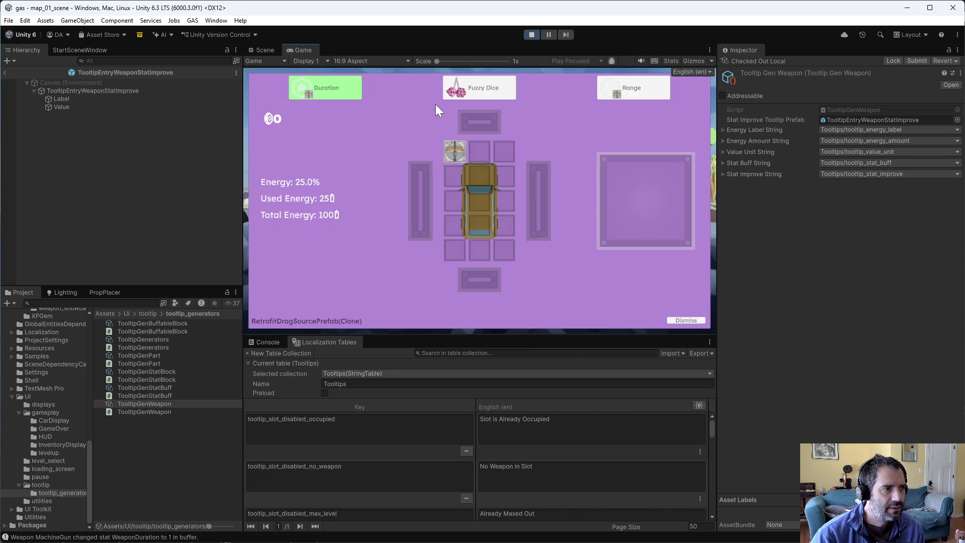
{"action": "left_click", "coordinate": [673, 321]}
Step: Apply a Damage upgrade to the machine gun and pause the game at Level 16
{"action": "left_click", "coordinate": [431, 107]}
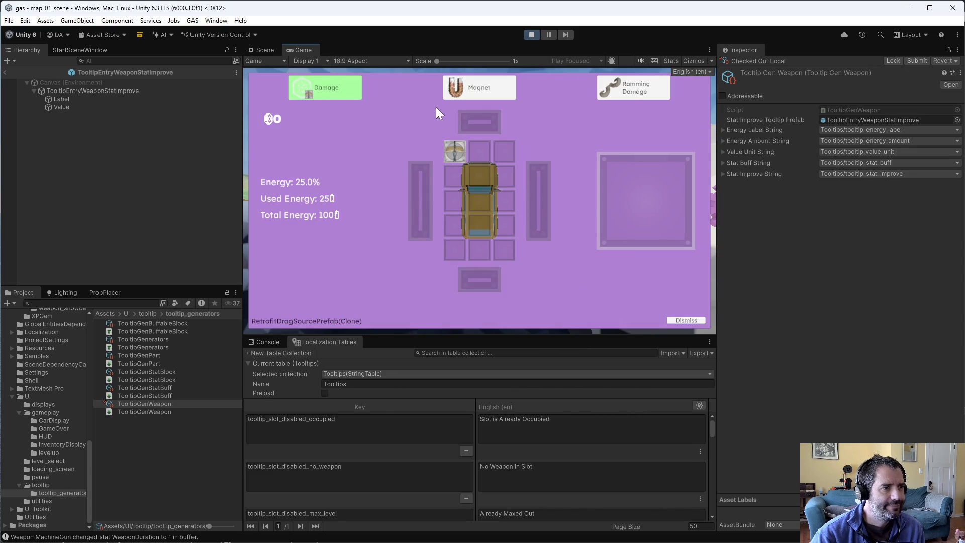
{"action": "left_click", "coordinate": [321, 86]}
{"action": "mouse_move", "coordinate": [454, 149]}
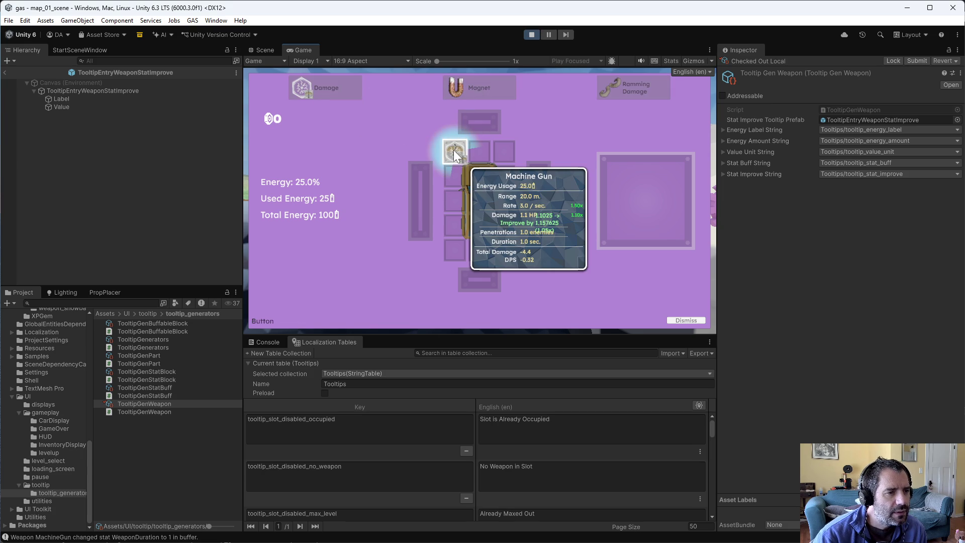
{"action": "left_click", "coordinate": [454, 149]}
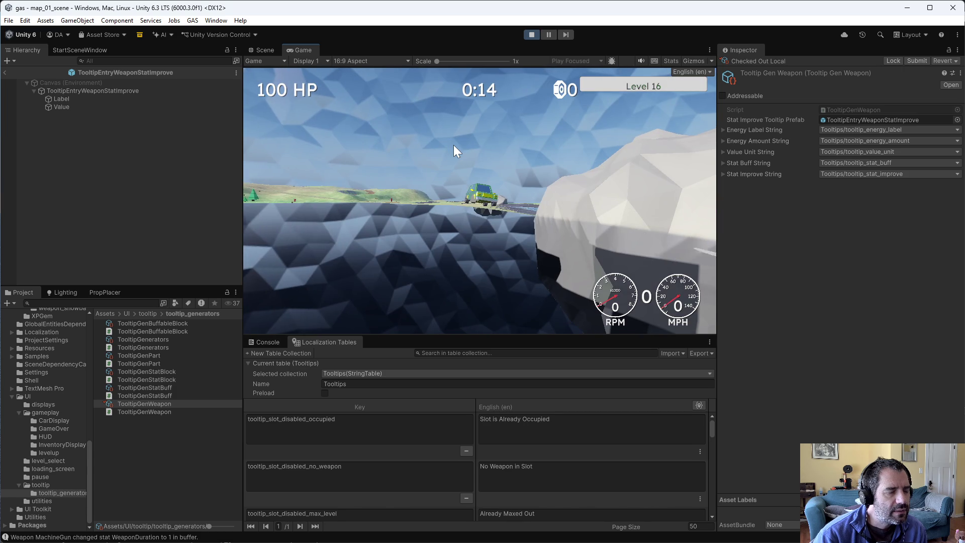
{"action": "key", "text": "Escape"}
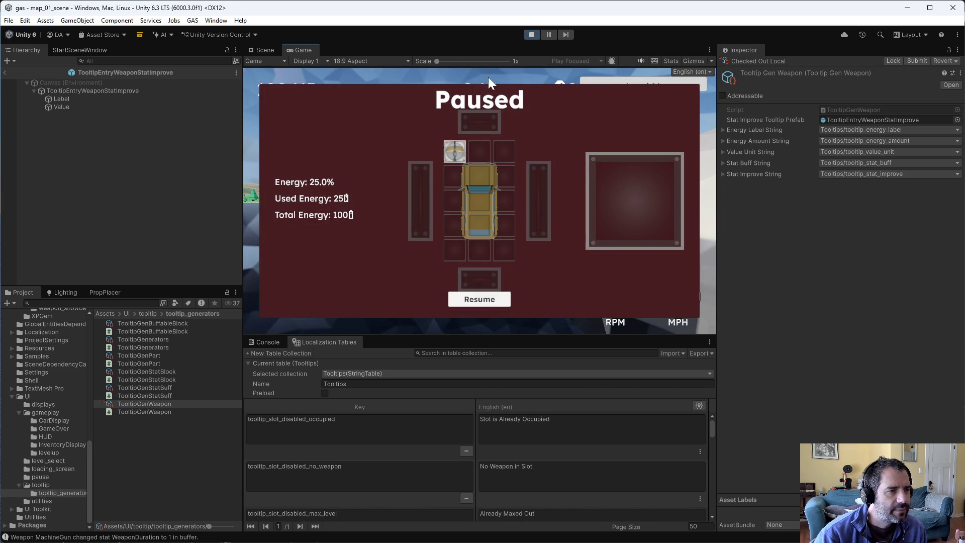
Step: Stop play and add a number format after {0} in the tooltip_stat_improve English text
{"action": "left_click", "coordinate": [529, 34]}
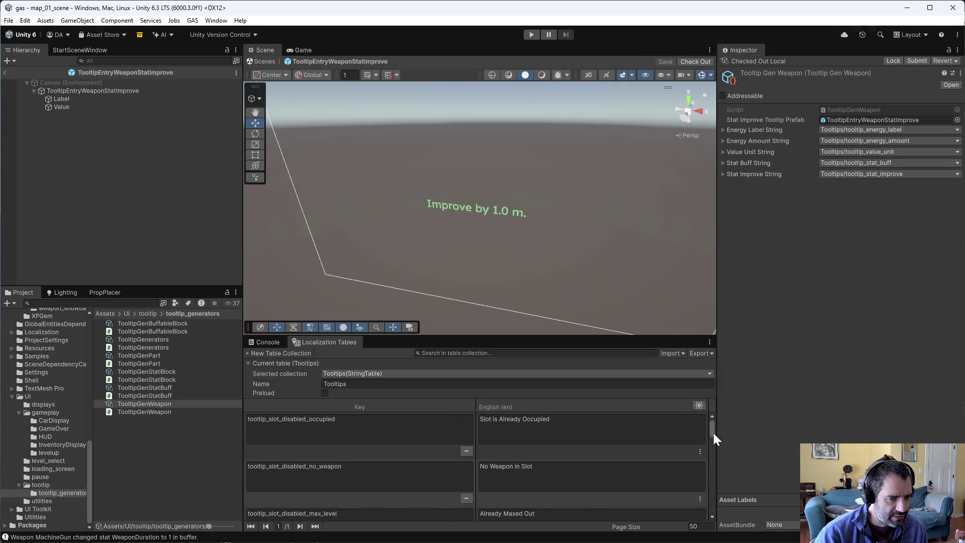
{"action": "left_click_drag", "start_coordinate": [714, 430], "coordinate": [716, 517]}
{"action": "left_click", "coordinate": [488, 460]}
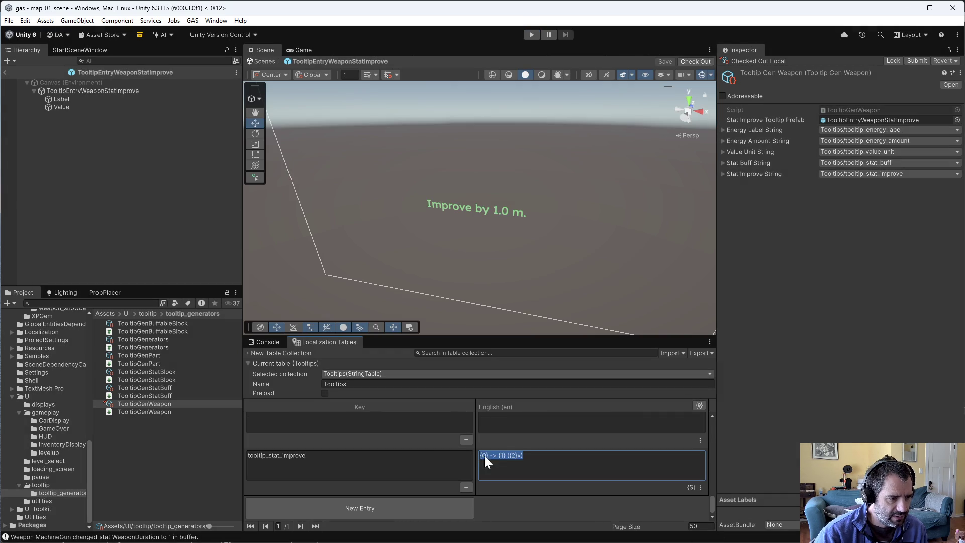
{"action": "left_click", "coordinate": [486, 455]}
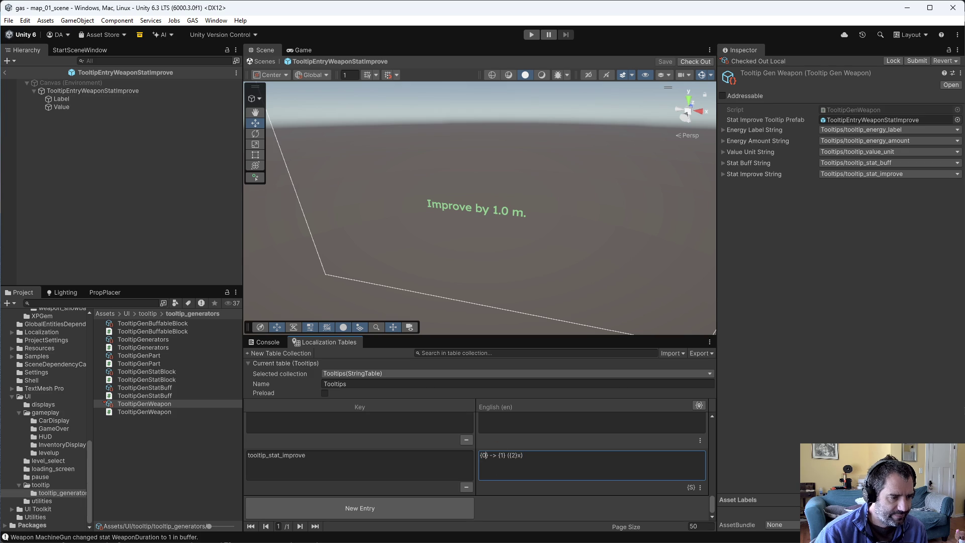
{"action": "type", "text": ":0.0"}
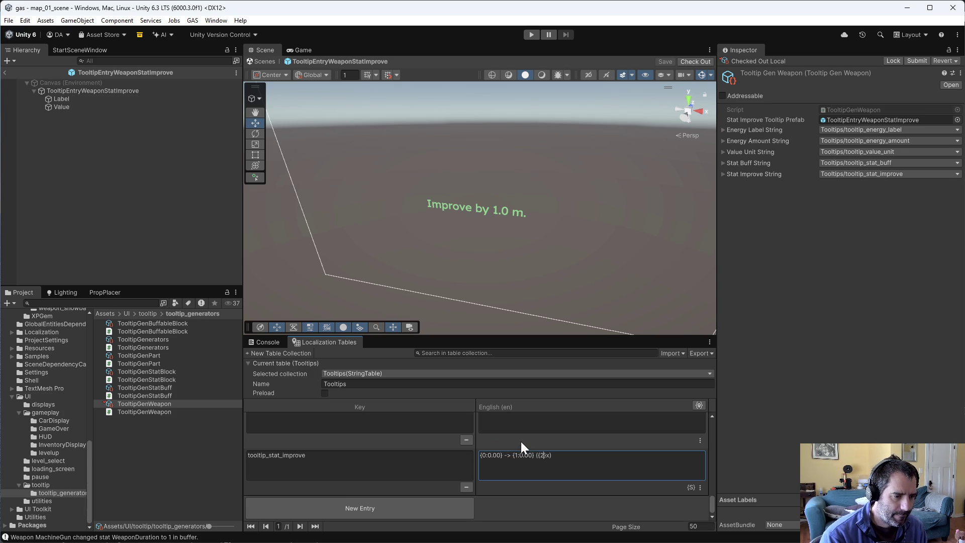
{"action": "type", "text": ":0.00"}
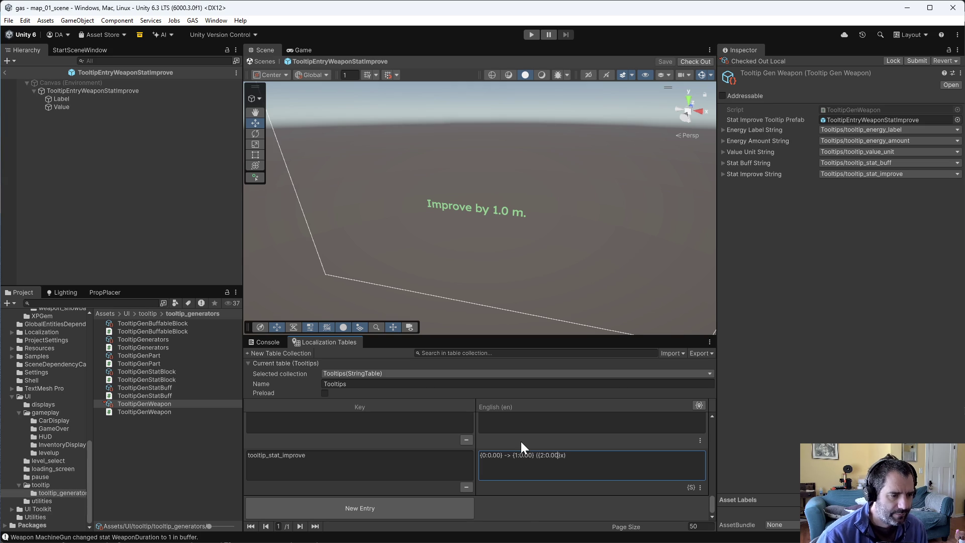
{"action": "left_click", "coordinate": [550, 505]}
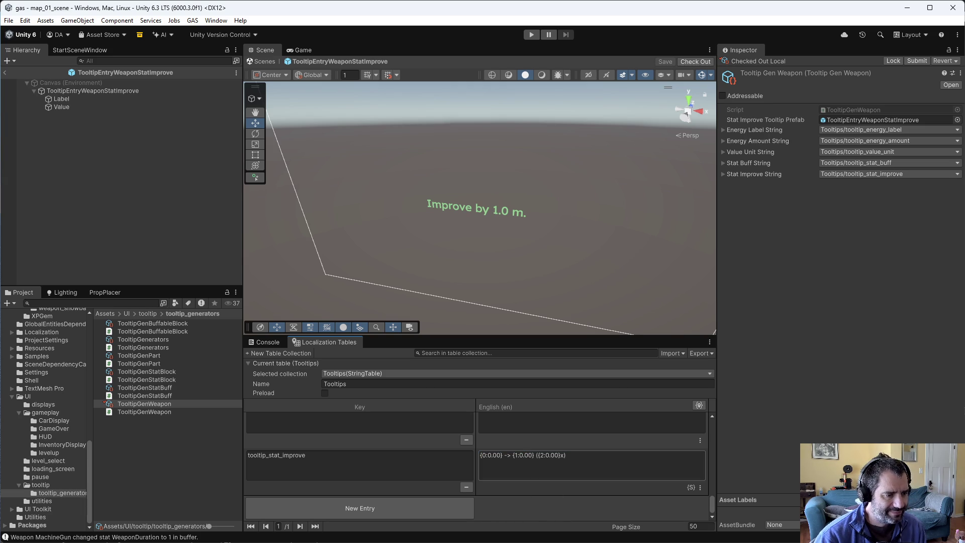
Step: Finish the text as {0:0.##} -> {1:0.##} ({2:0.00}x), check the code, and rerun the game
{"action": "left_click", "coordinate": [515, 455]}
{"action": "left_click", "coordinate": [508, 455]}
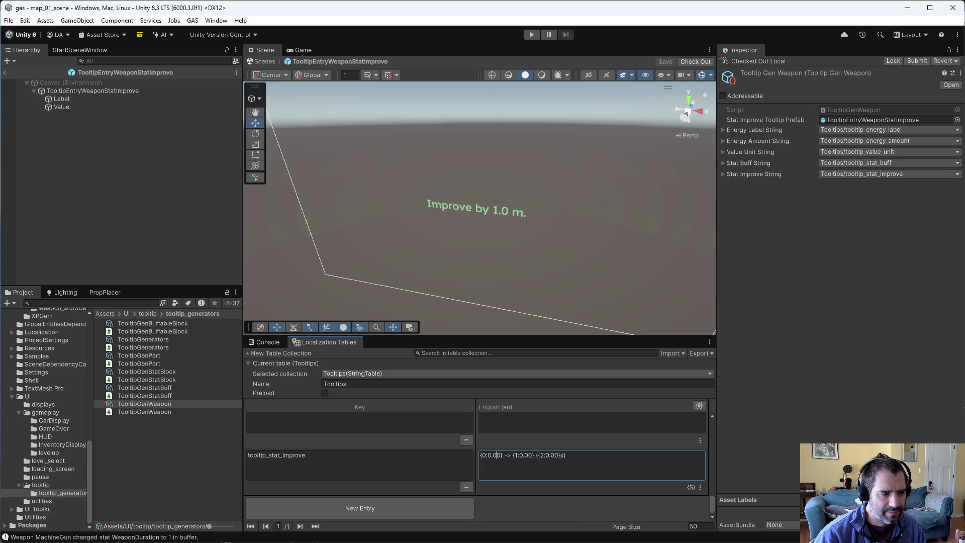
{"action": "key", "text": "Left"}
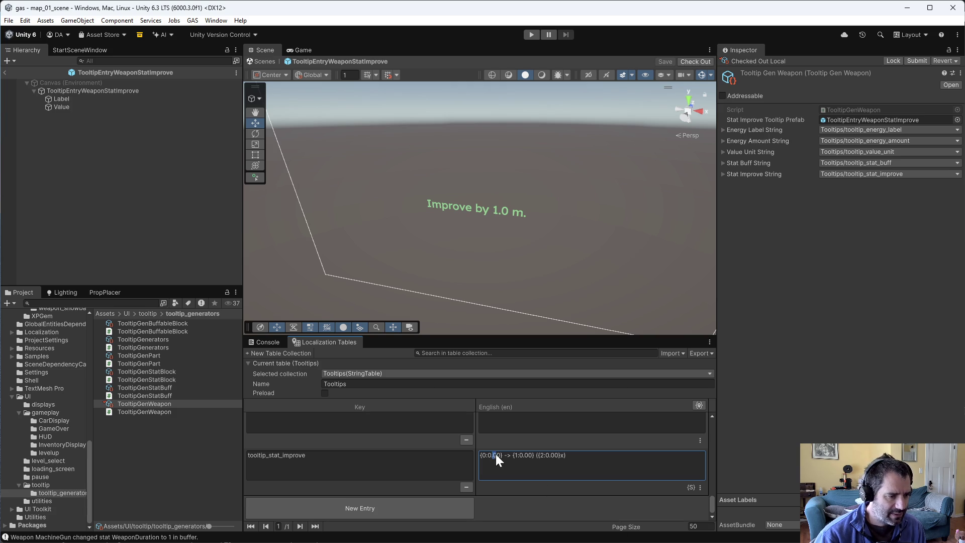
{"action": "type", "text": "##"}
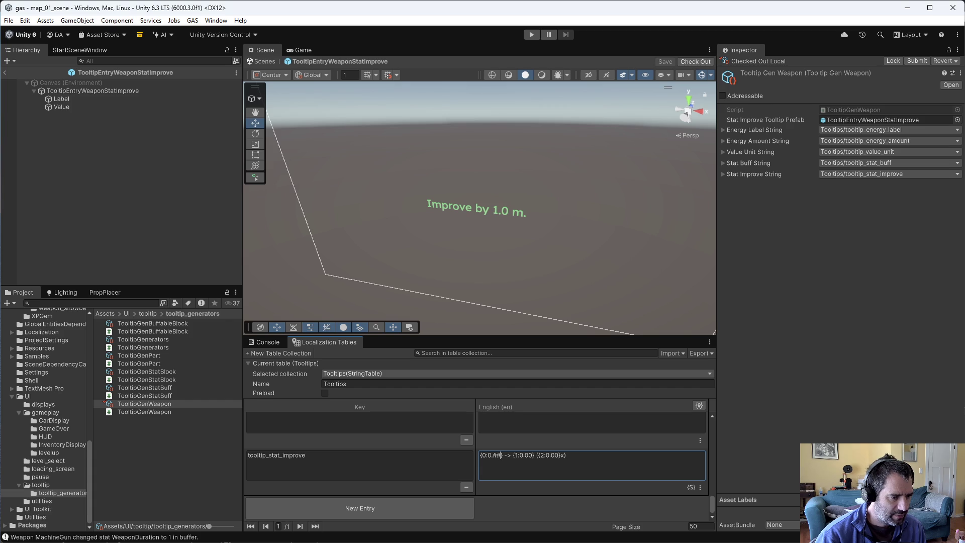
{"action": "type", "text": "##"}
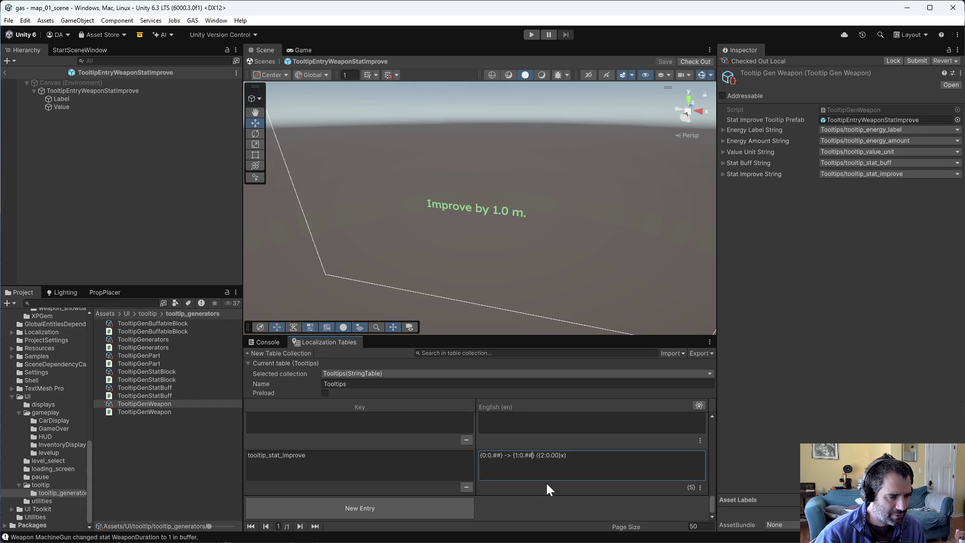
{"action": "left_click", "coordinate": [547, 483]}
{"action": "key", "text": "alt+Tab"}
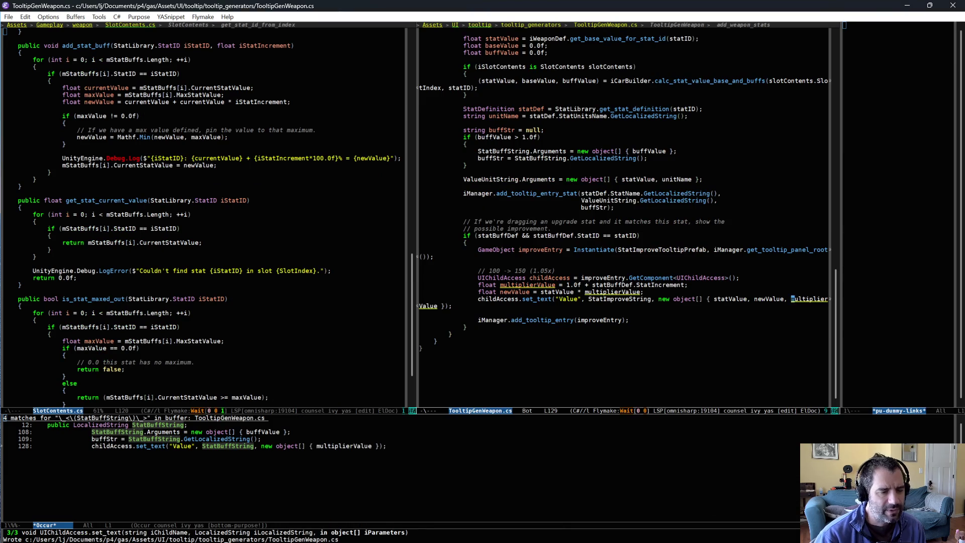
{"action": "key", "text": "alt+Tab"}
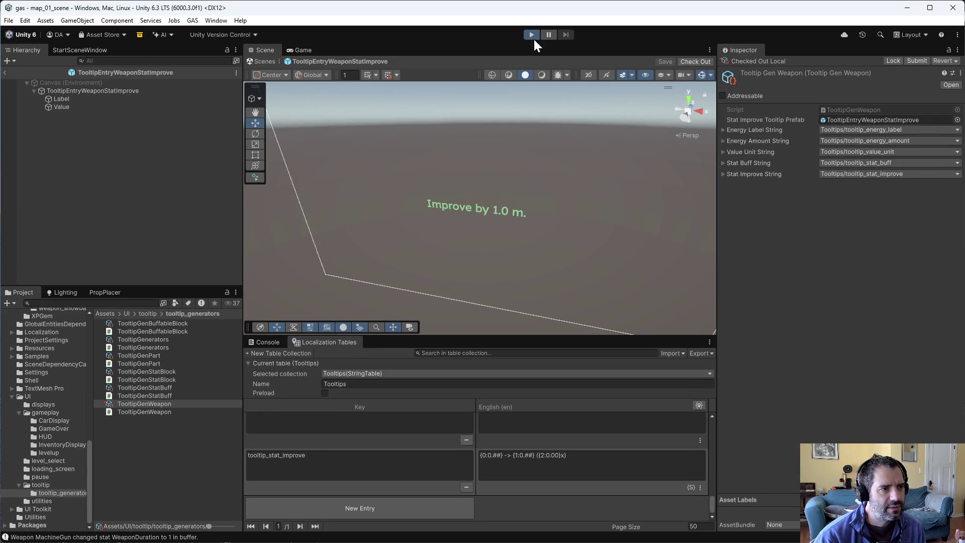
{"action": "left_click", "coordinate": [532, 35]}
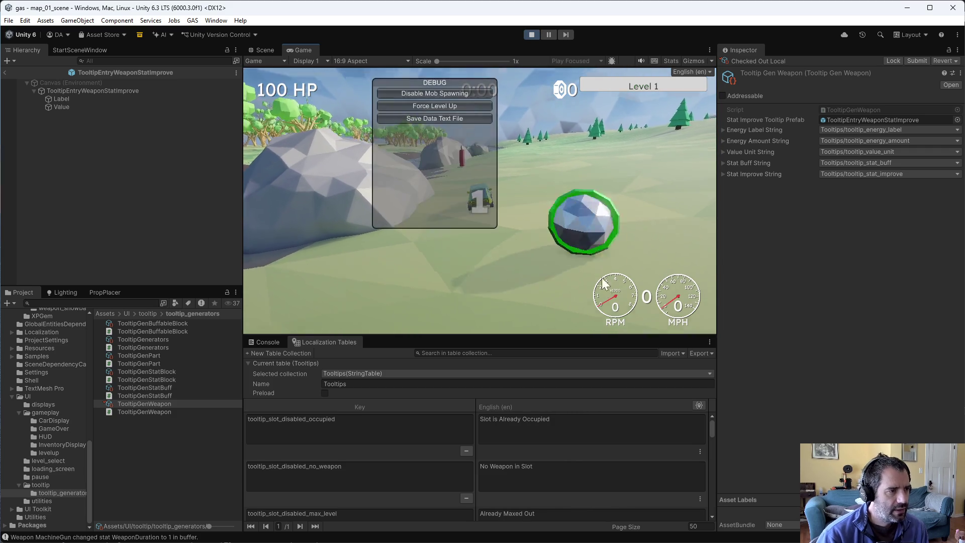
Step: Stop play, open the GameManager prefab from Gameplay, and select its BlockSupply object
{"action": "left_click", "coordinate": [531, 35]}
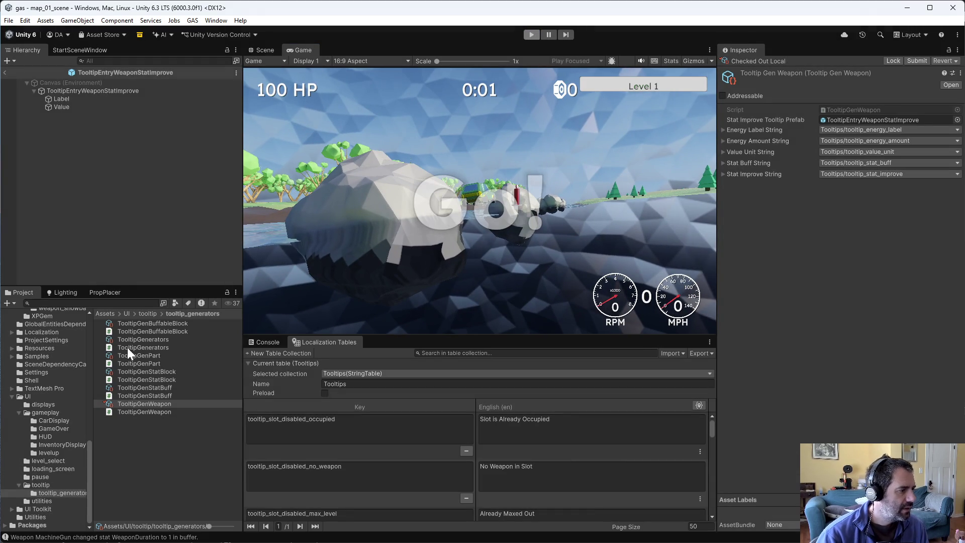
{"action": "scroll", "coordinate": [56, 409], "scroll_direction": "up", "scroll_amount": 15}
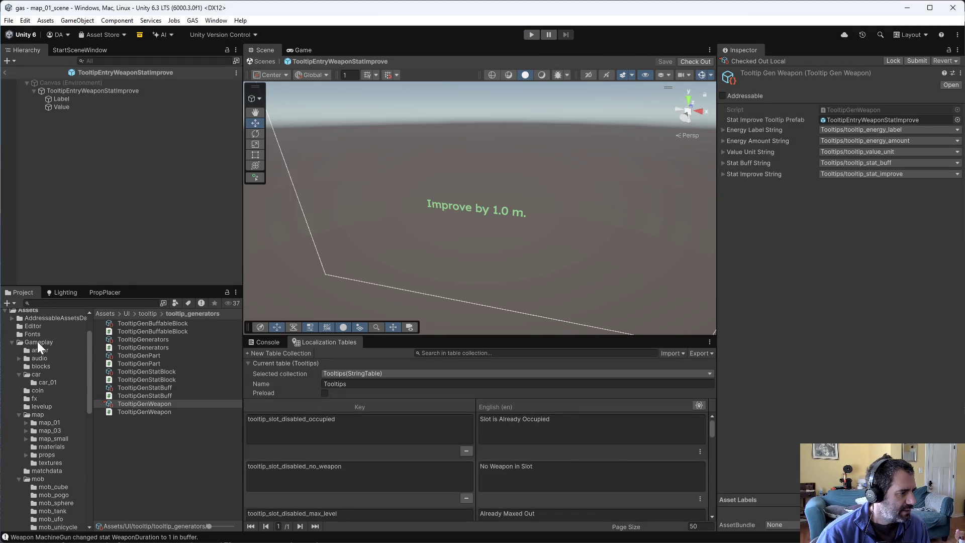
{"action": "left_click", "coordinate": [38, 343]}
{"action": "double_click", "coordinate": [140, 477]}
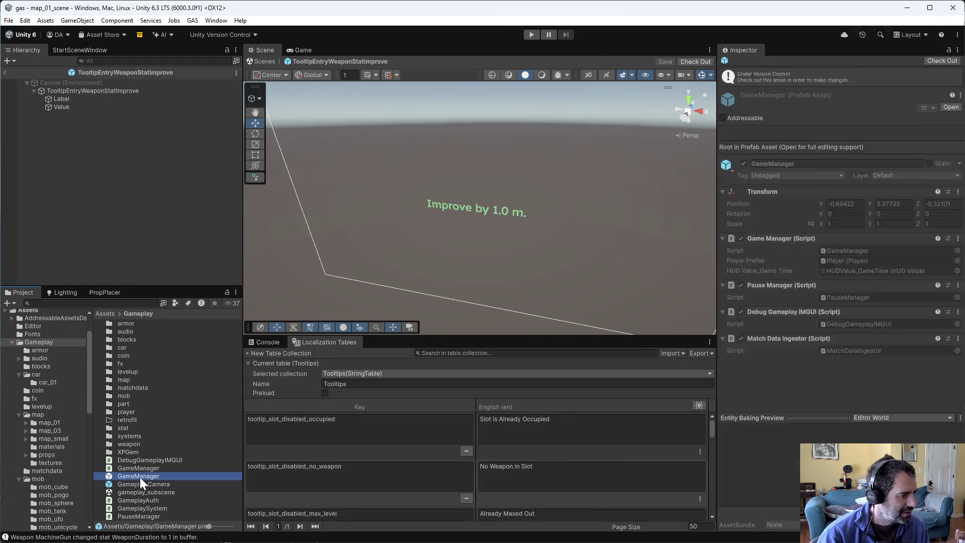
{"action": "left_click", "coordinate": [94, 108]}
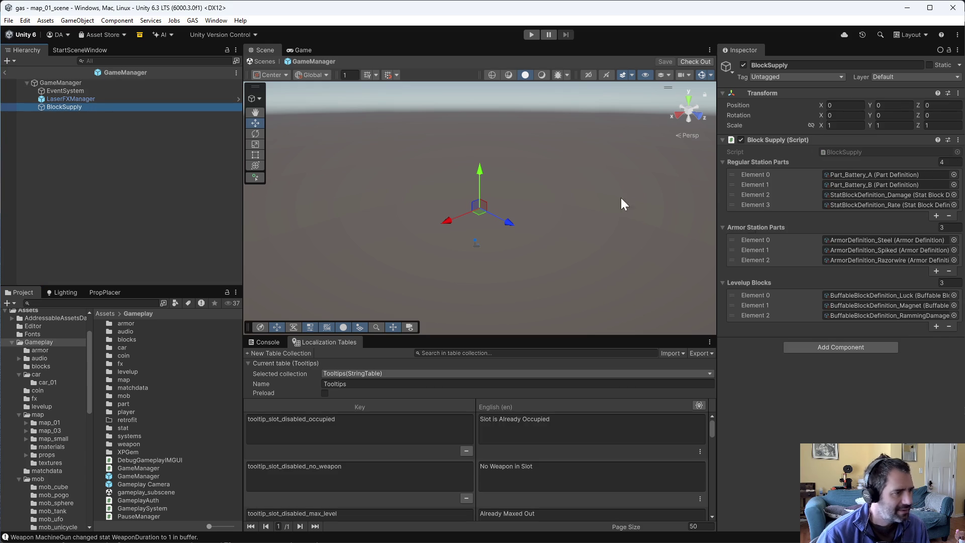
Step: Remove all three Levelup Blocks entries, save the prefab with check-out, and start the game
{"action": "left_click", "coordinate": [949, 326]}
{"action": "left_click", "coordinate": [949, 316]}
{"action": "left_click", "coordinate": [949, 307]}
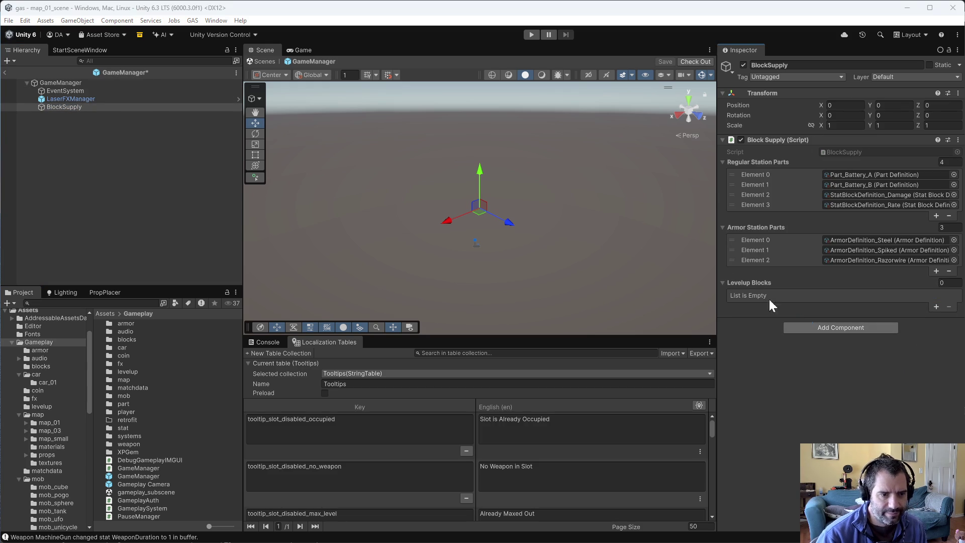
{"action": "key", "text": "ctrl+s"}
{"action": "left_click", "coordinate": [508, 289]}
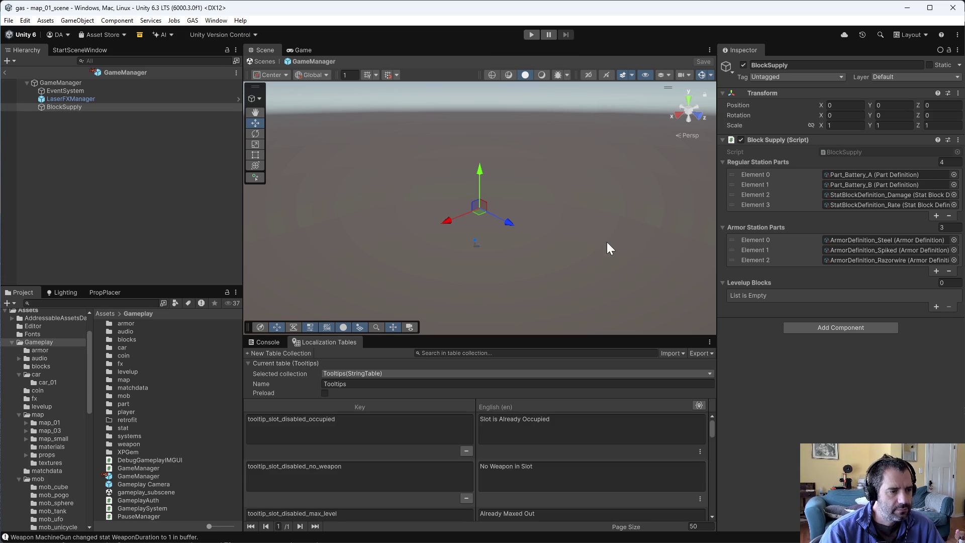
{"action": "left_click", "coordinate": [533, 35]}
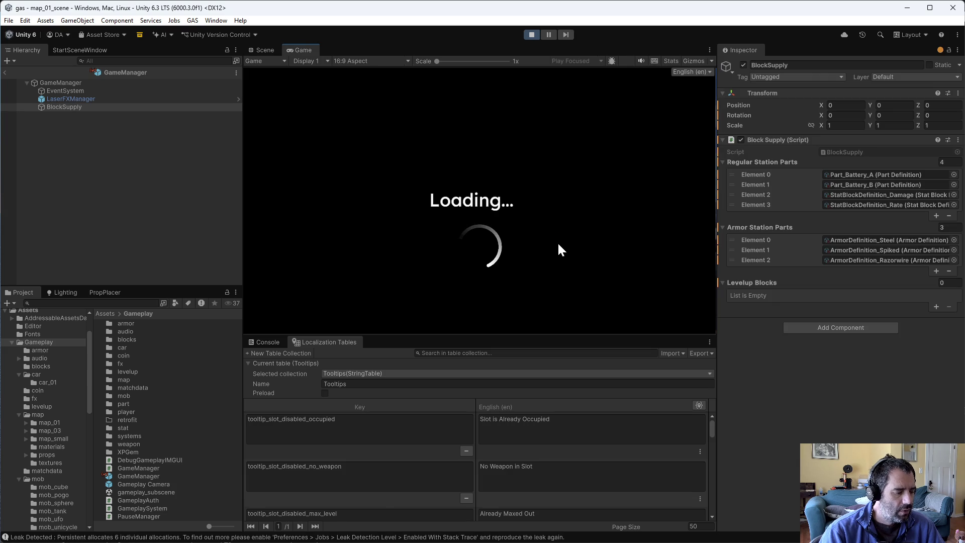
Step: Force a level-up and apply a Damage upgrade to the Machine Gun, checking the preview
{"action": "key", "text": "grave"}
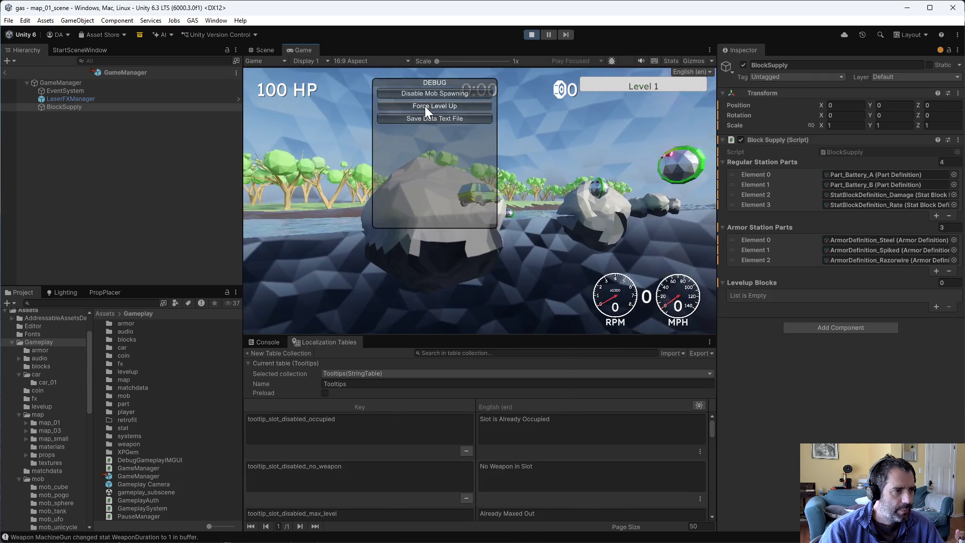
{"action": "left_click", "coordinate": [424, 106]}
{"action": "mouse_move", "coordinate": [334, 89]}
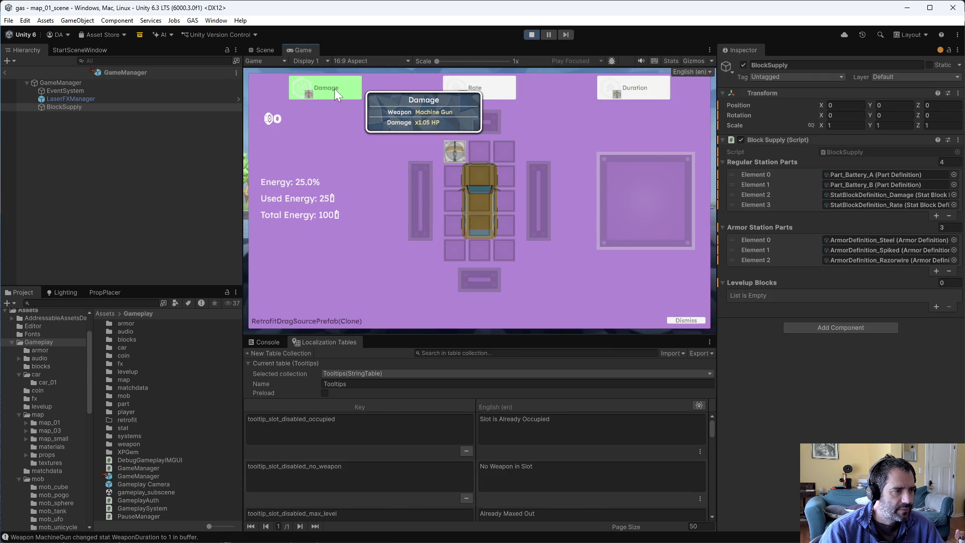
{"action": "left_click_drag", "start_coordinate": [363, 99], "coordinate": [457, 156]}
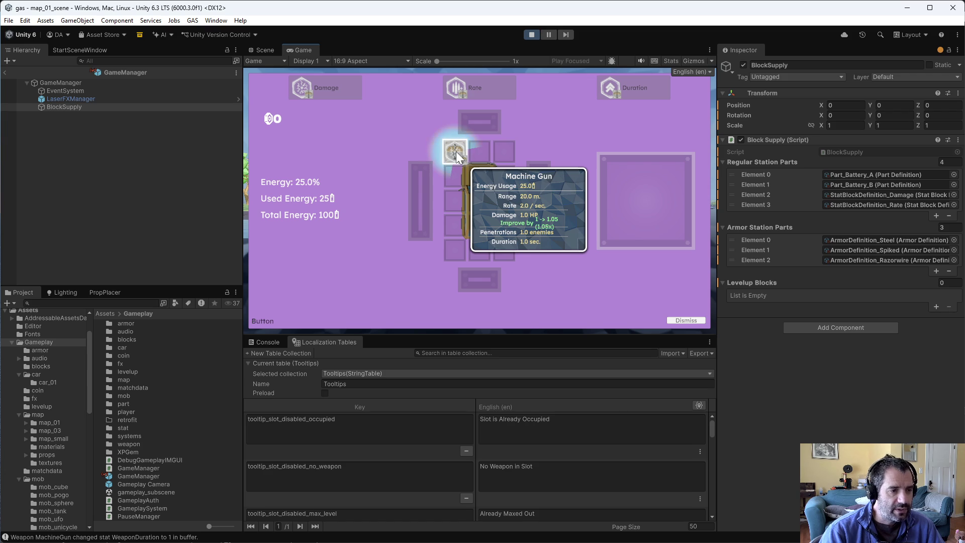
{"action": "left_click_drag", "start_coordinate": [457, 156], "coordinate": [456, 155]}
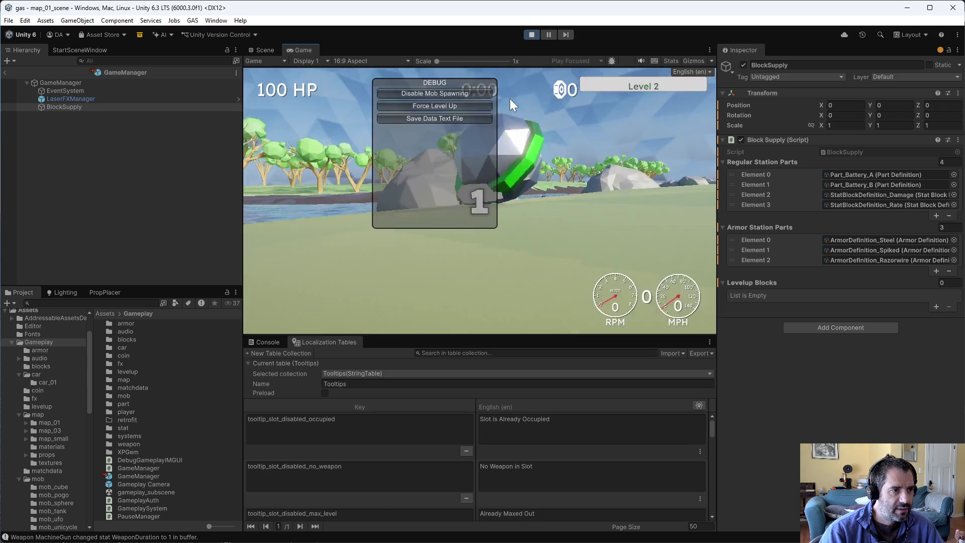
Step: Skip two upgrade sets without Damage, then apply the next Damage upgrade to the Machine Gun
{"action": "left_click", "coordinate": [450, 106]}
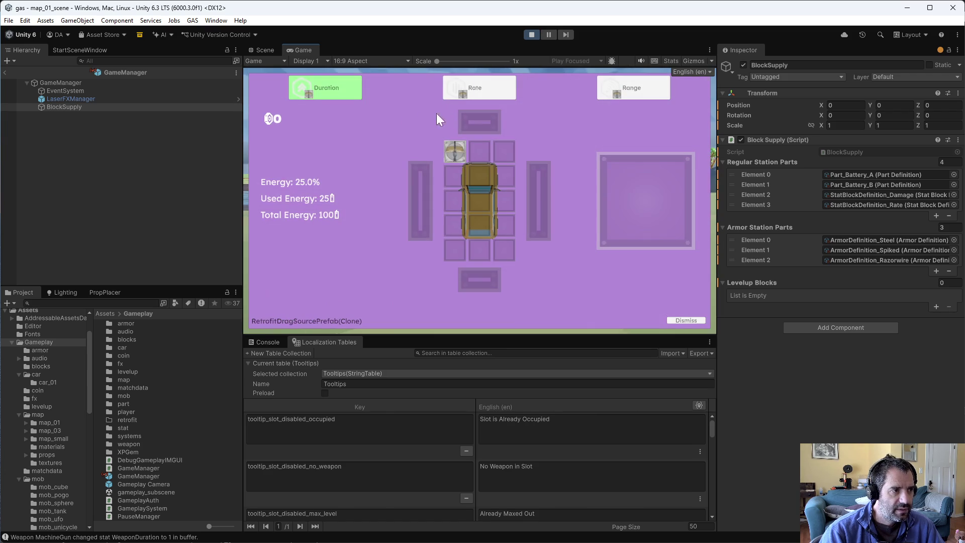
{"action": "left_click", "coordinate": [700, 322]}
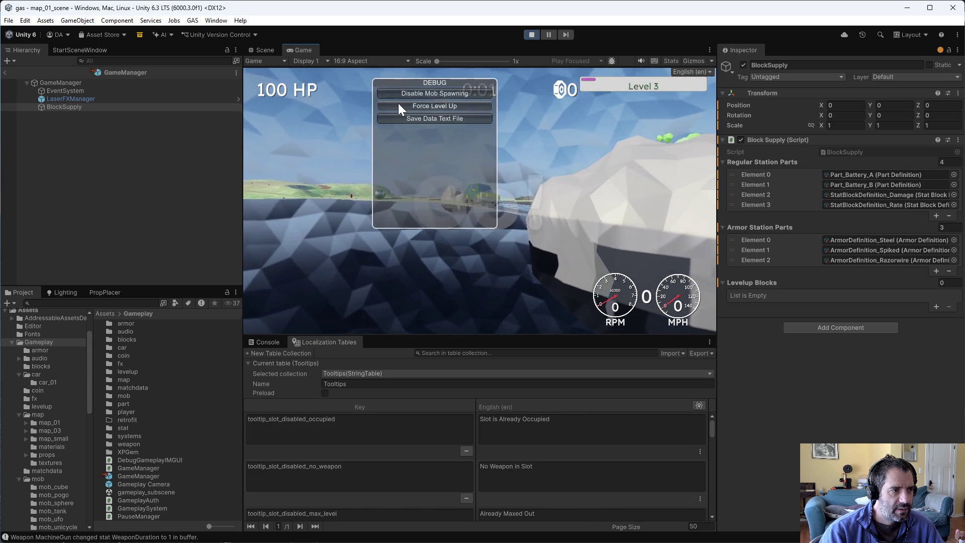
{"action": "left_click", "coordinate": [398, 104]}
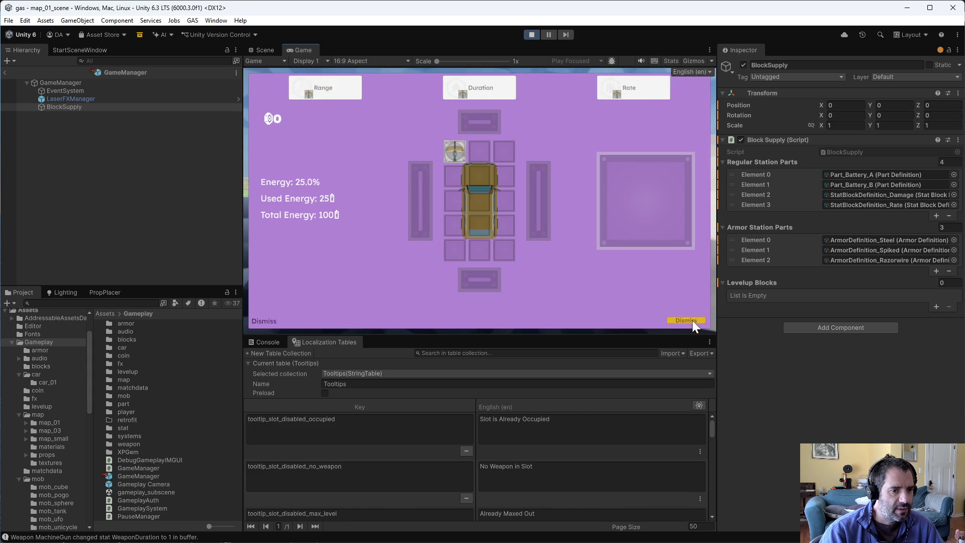
{"action": "left_click", "coordinate": [692, 321]}
{"action": "left_click", "coordinate": [403, 107]}
{"action": "mouse_move", "coordinate": [331, 87]}
{"action": "left_mouse_down"}
{"action": "mouse_move", "coordinate": [468, 156]}
{"action": "mouse_move", "coordinate": [445, 147]}
{"action": "left_mouse_up"}
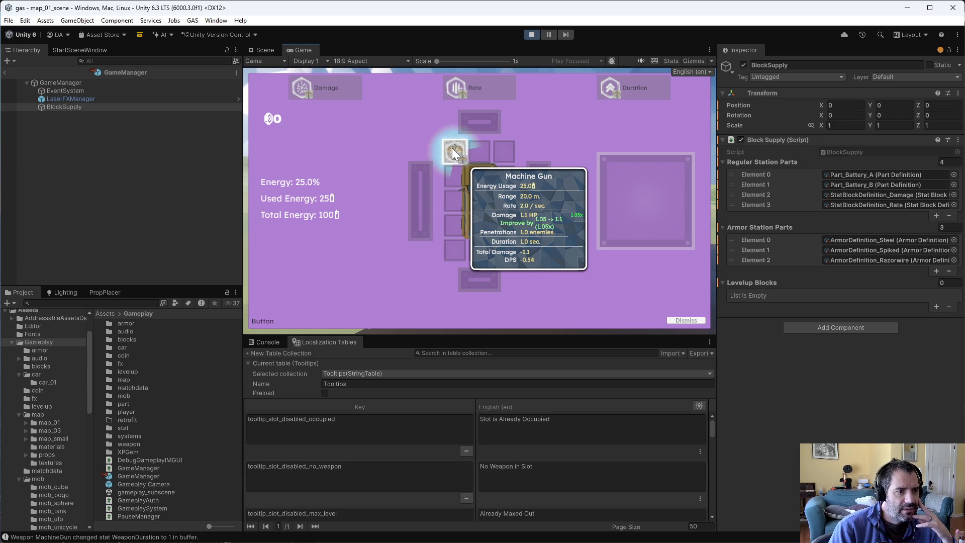
{"action": "left_click", "coordinate": [454, 152]}
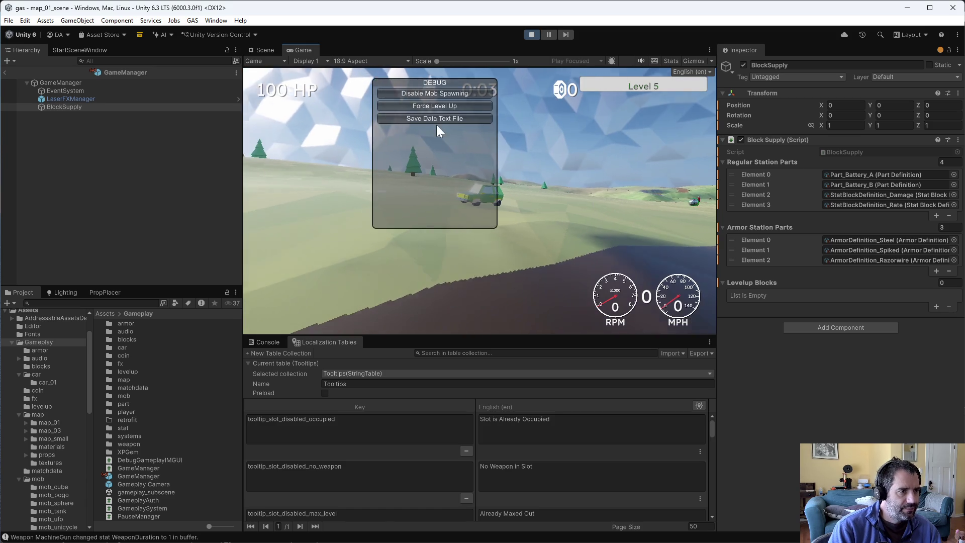
Step: Apply two more Damage upgrades to the Machine Gun, force one last level-up, and stop play
{"action": "left_click", "coordinate": [429, 107]}
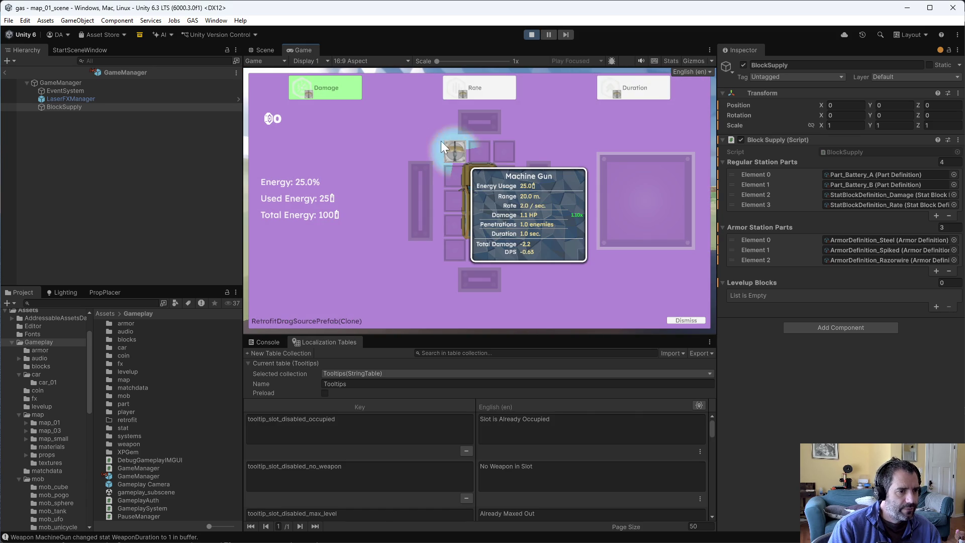
{"action": "mouse_move", "coordinate": [449, 152]}
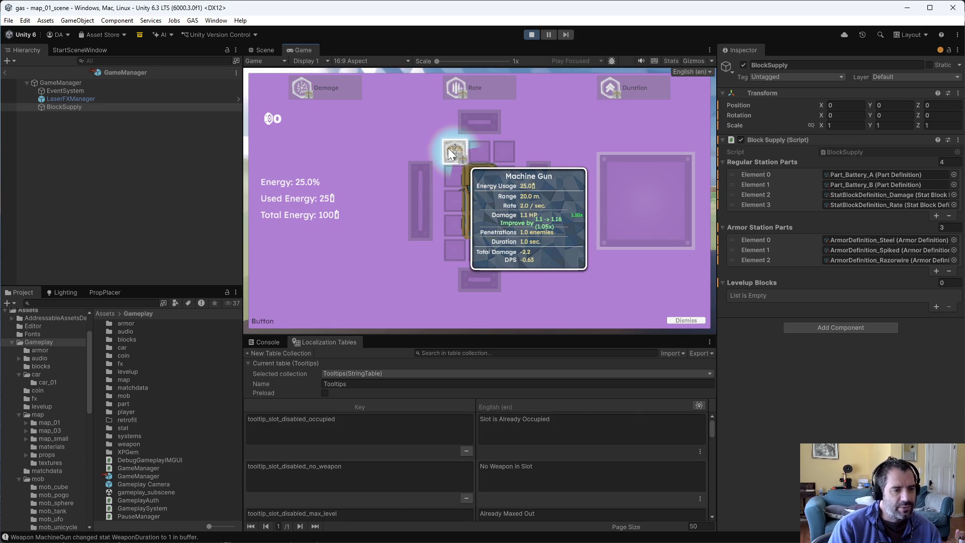
{"action": "left_click", "coordinate": [448, 148]}
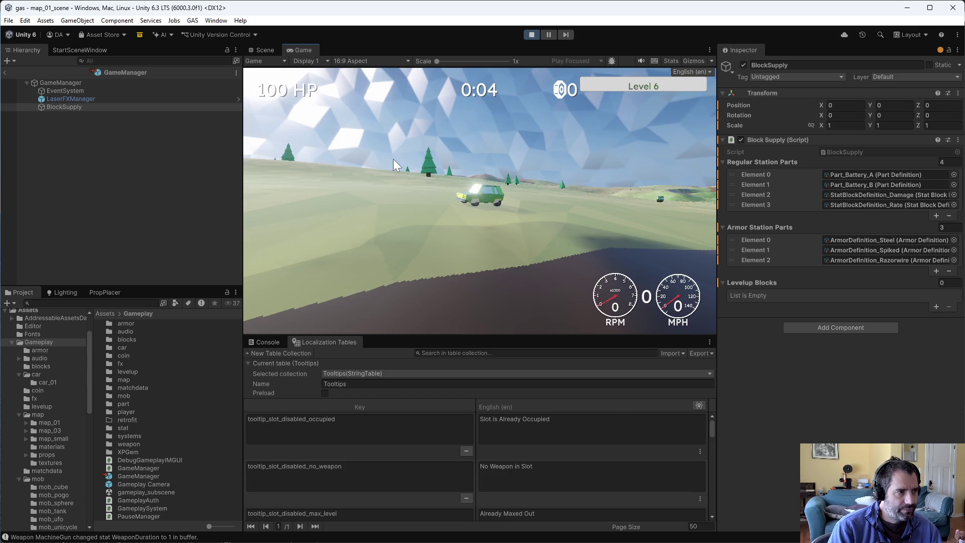
{"action": "key", "text": "Escape"}
{"action": "left_click", "coordinate": [414, 107]}
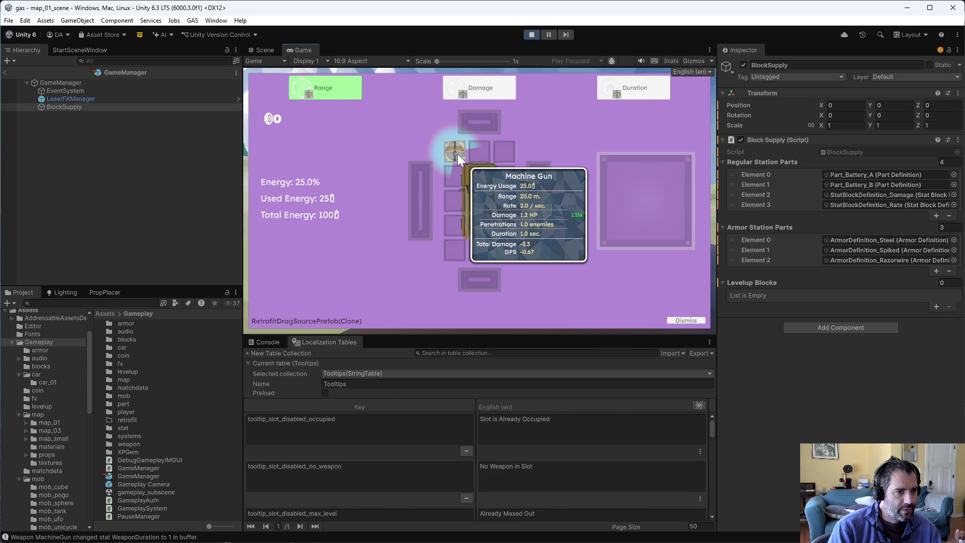
{"action": "mouse_move", "coordinate": [485, 91]}
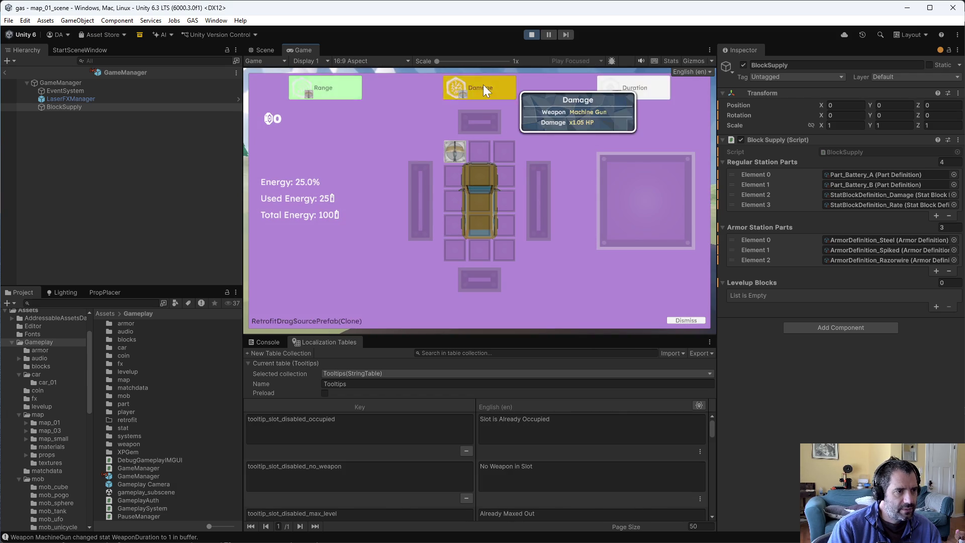
{"action": "mouse_move", "coordinate": [457, 153]}
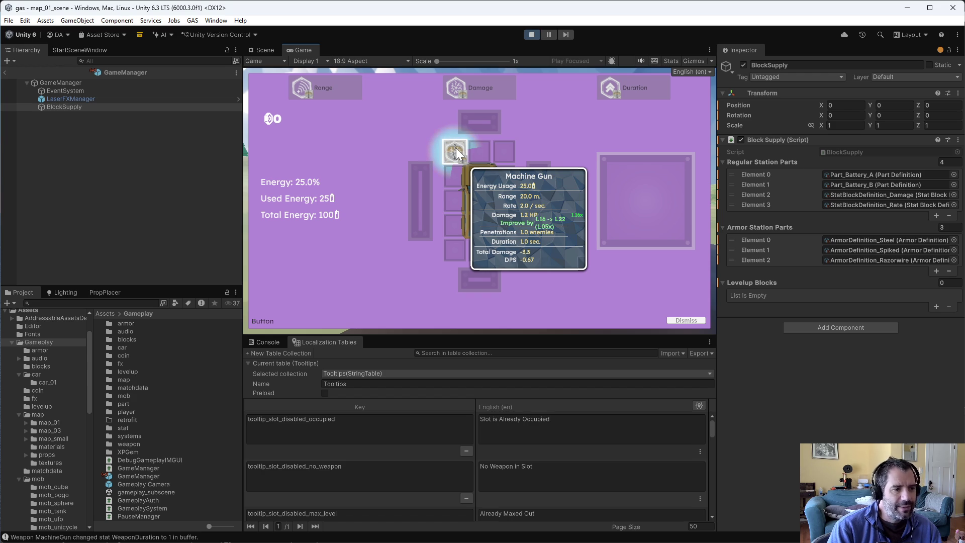
{"action": "left_click", "coordinate": [457, 150]}
{"action": "key", "text": "grave"}
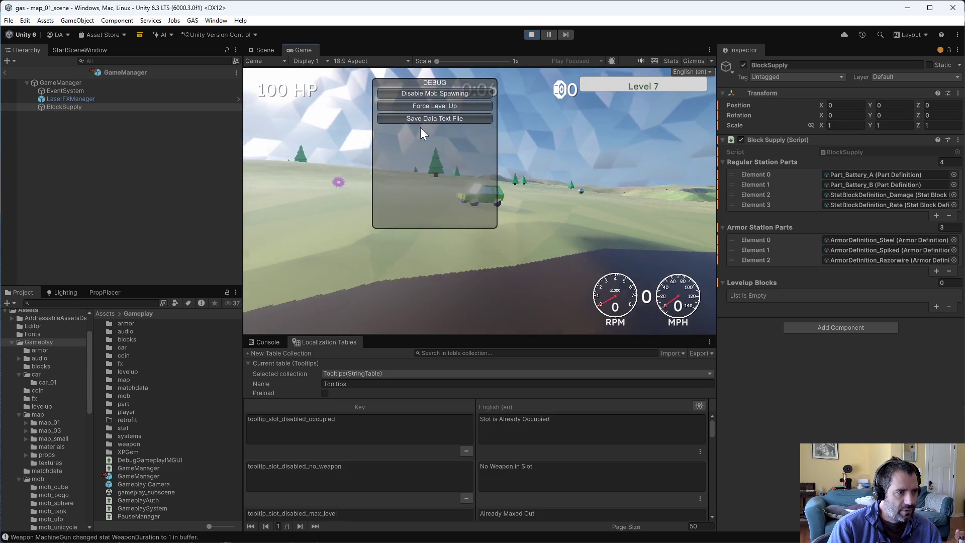
{"action": "left_click", "coordinate": [417, 105]}
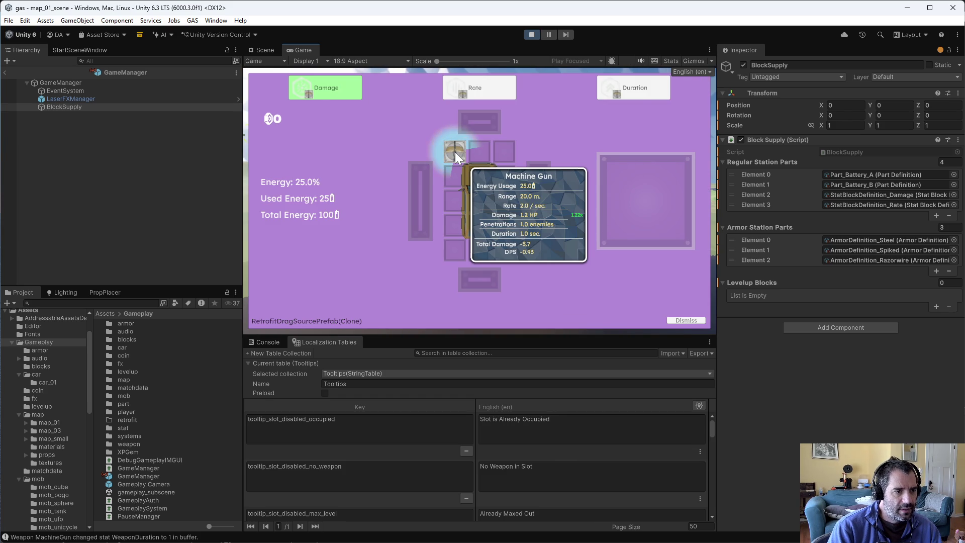
{"action": "left_click", "coordinate": [533, 33]}
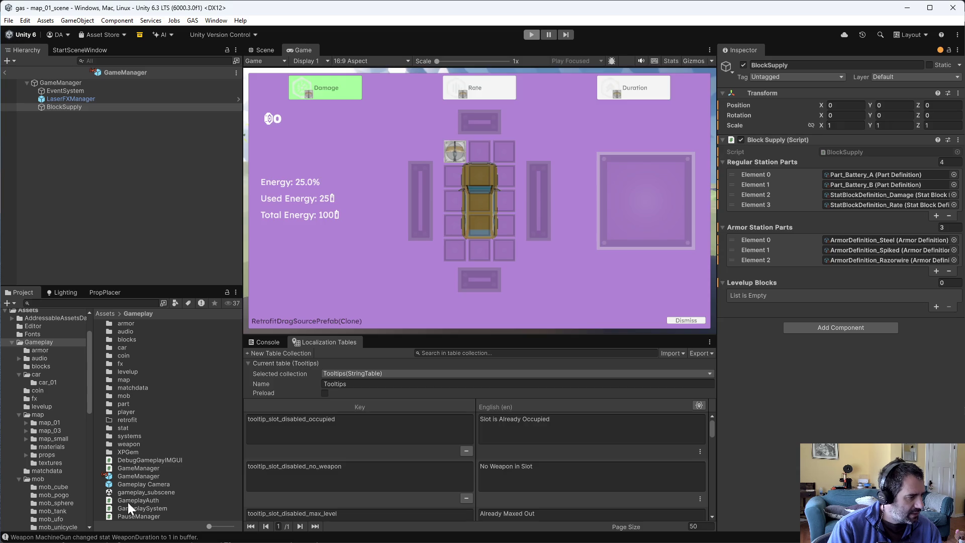
Step: Open the TooltipEntryStatEntry prefab from UI/tooltip and orbit to face its Energy Usage label
{"action": "scroll", "coordinate": [77, 487], "scroll_direction": "down", "scroll_amount": 10}
{"action": "scroll", "coordinate": [61, 469], "scroll_direction": "down", "scroll_amount": 5}
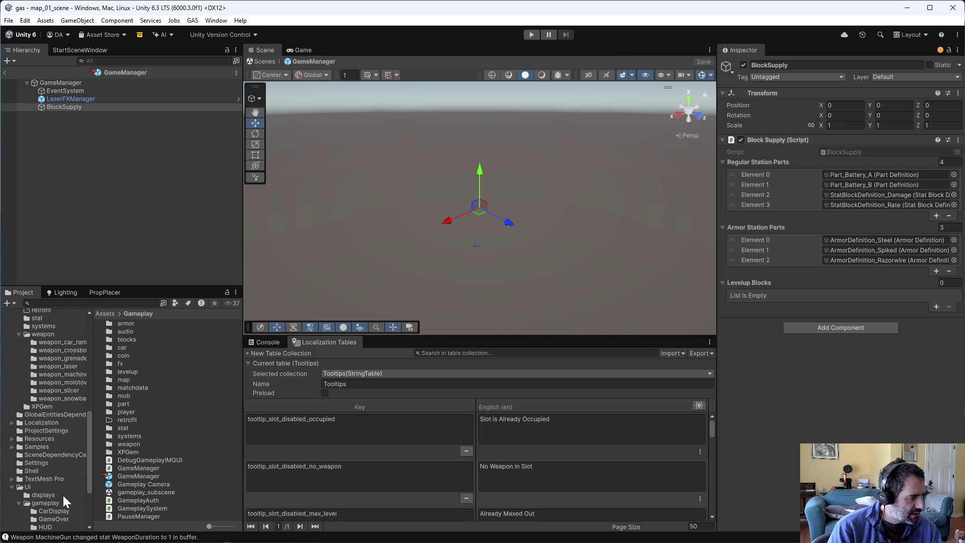
{"action": "scroll", "coordinate": [62, 488], "scroll_direction": "down", "scroll_amount": 2}
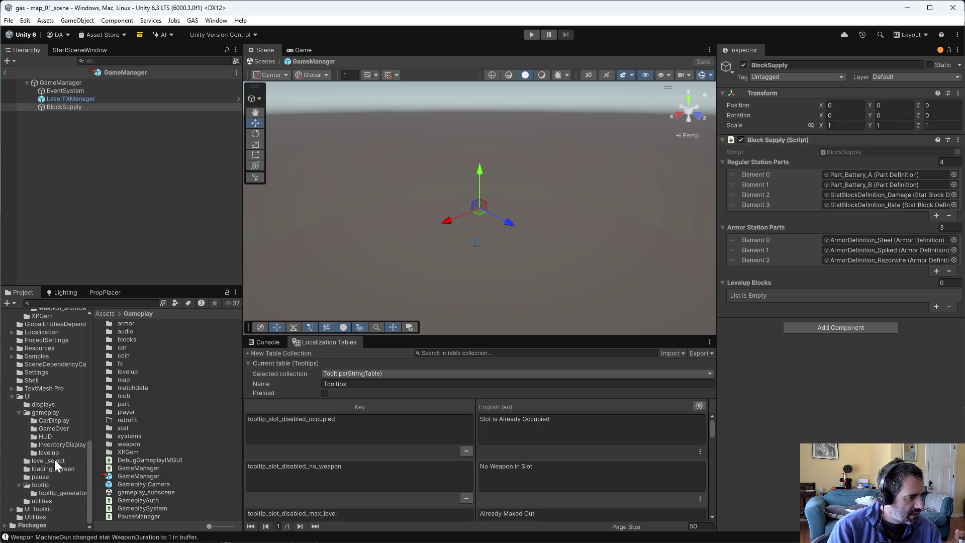
{"action": "left_click", "coordinate": [48, 483]}
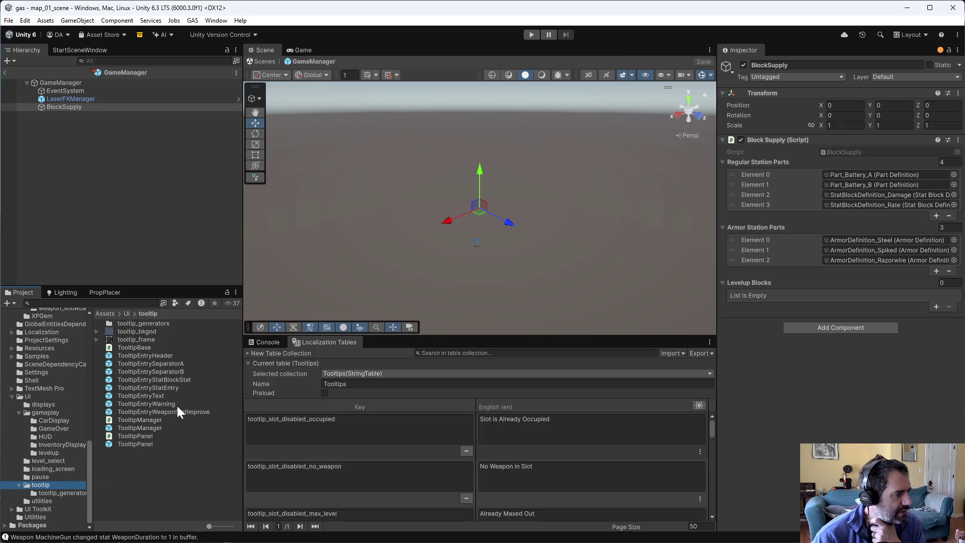
{"action": "left_click", "coordinate": [171, 387]}
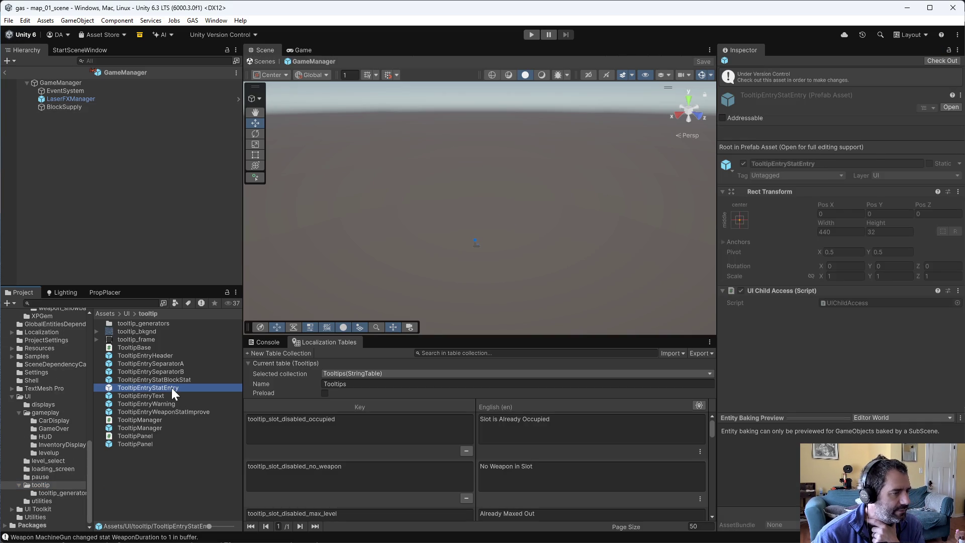
{"action": "double_click", "coordinate": [171, 387]}
{"action": "mouse_move", "coordinate": [345, 258]}
{"action": "left_mouse_down"}
{"action": "mouse_move", "coordinate": [392, 205]}
{"action": "mouse_move", "coordinate": [640, 172]}
{"action": "mouse_move", "coordinate": [728, 173]}
{"action": "left_mouse_up"}
Step: Select the prefab's Label object, then the TooltipGenWeapon asset in tooltip_generators
{"action": "left_click", "coordinate": [175, 98]}
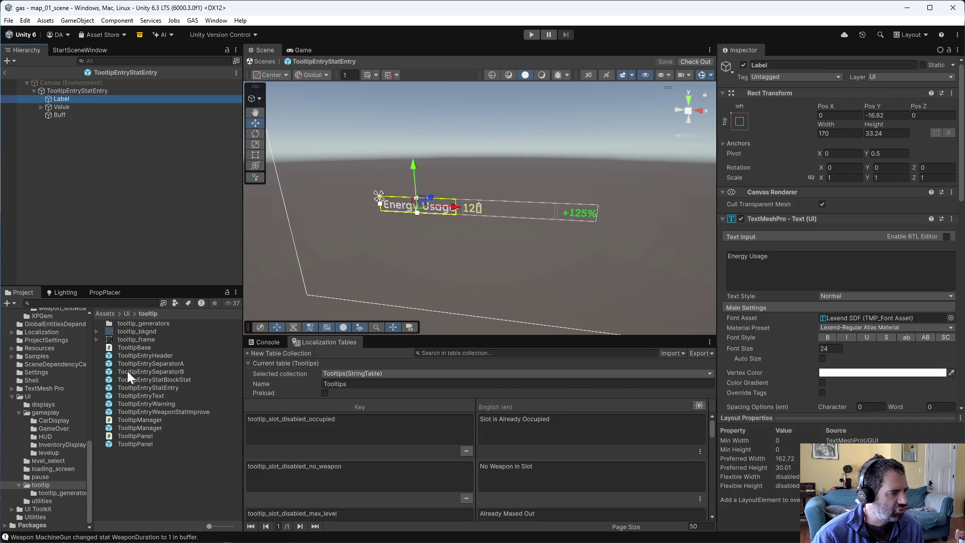
{"action": "left_click", "coordinate": [56, 491]}
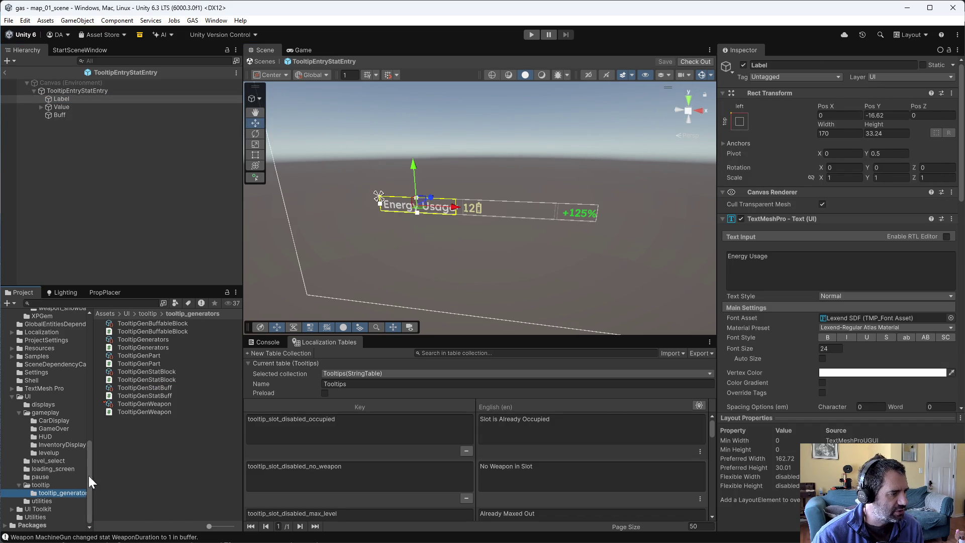
{"action": "left_click", "coordinate": [155, 405]}
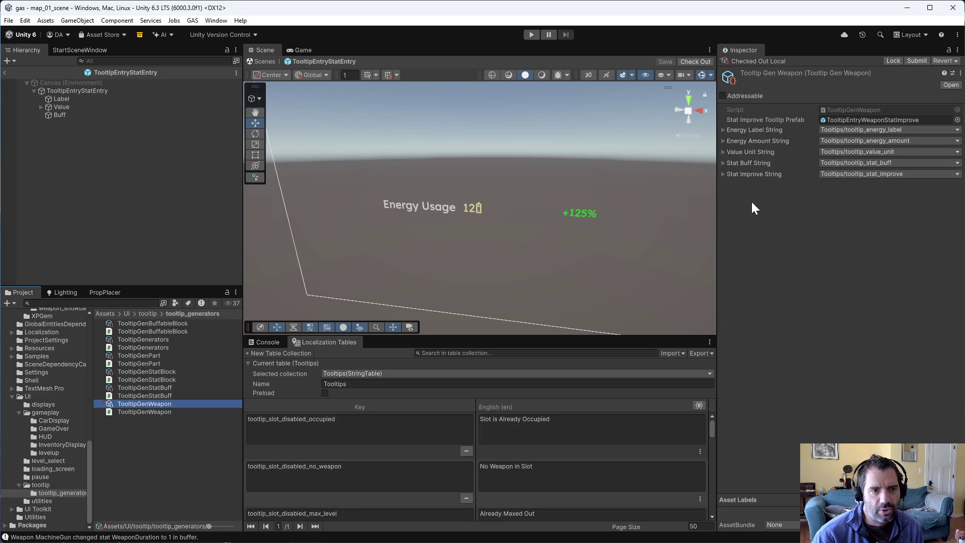
Step: Check Stat Buff String, scroll the Tooltips table to tooltip_slot_stat_improve, then switch to Emacs
{"action": "left_click", "coordinate": [722, 162]}
{"action": "left_click", "coordinate": [723, 161]}
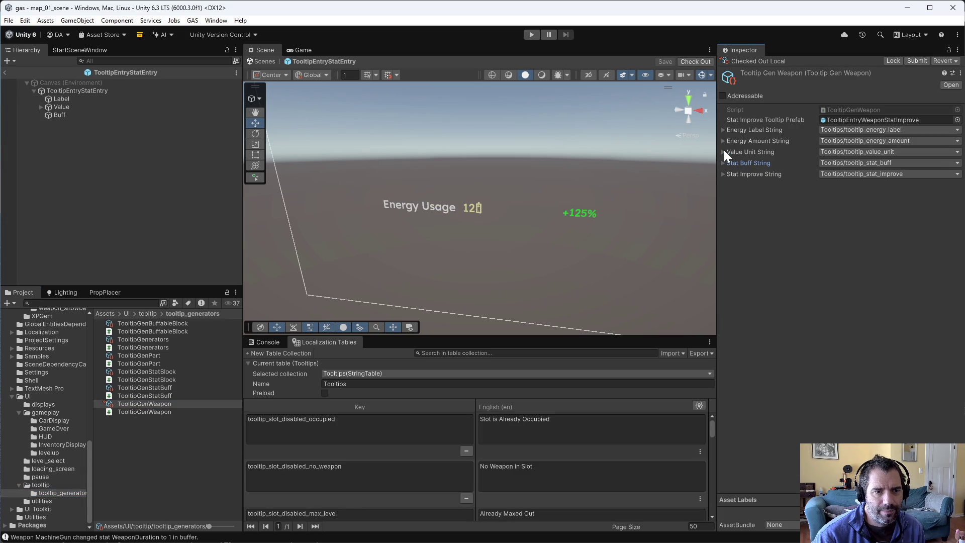
{"action": "scroll", "coordinate": [713, 431], "scroll_direction": "down", "scroll_amount": 1}
{"action": "left_click_drag", "start_coordinate": [716, 433], "coordinate": [722, 477]}
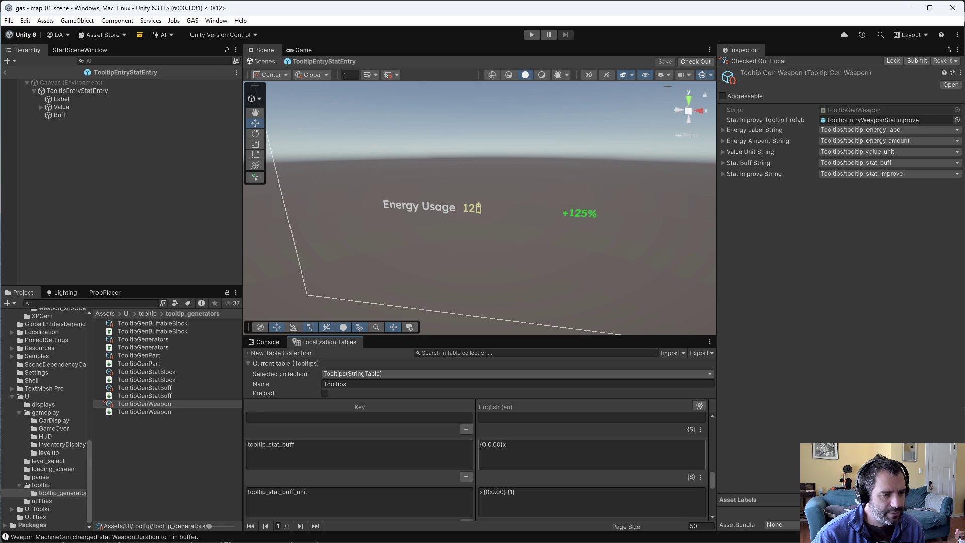
{"action": "left_click_drag", "start_coordinate": [712, 477], "coordinate": [723, 438]}
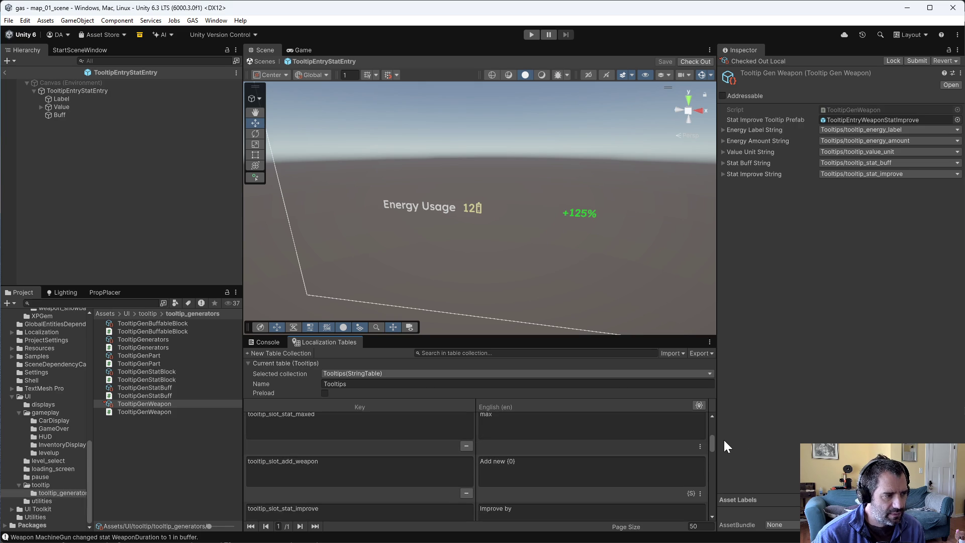
{"action": "key", "text": "alt+Tab"}
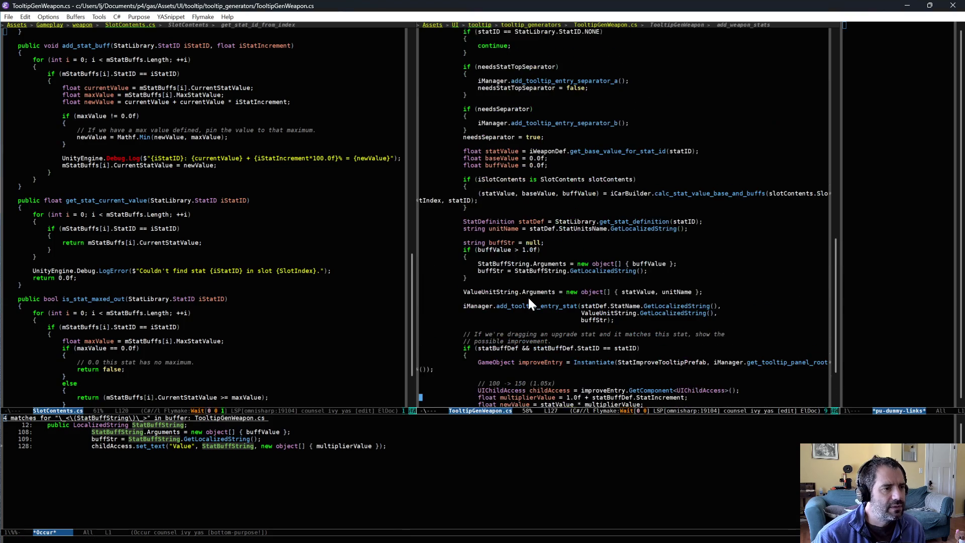
Step: Inspect TooltipGenWeapon.cs's add_tooltip_entry_stat call and its ValueUnitString argument, then return to Unity
{"action": "scroll", "coordinate": [536, 299], "scroll_direction": "up", "scroll_amount": 2}
{"action": "scroll", "coordinate": [556, 234], "scroll_direction": "down", "scroll_amount": 3}
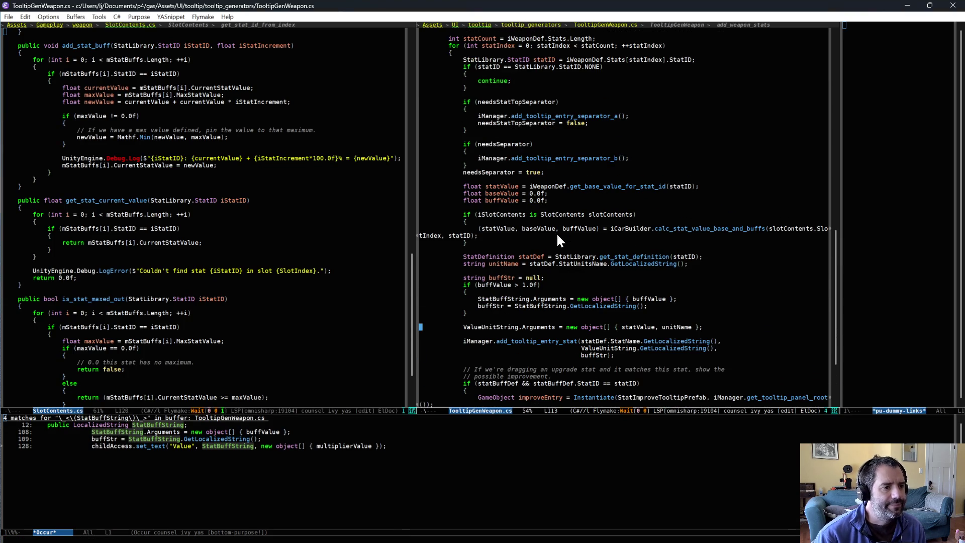
{"action": "scroll", "coordinate": [563, 233], "scroll_direction": "down", "scroll_amount": 1}
{"action": "scroll", "coordinate": [563, 234], "scroll_direction": "down", "scroll_amount": 1}
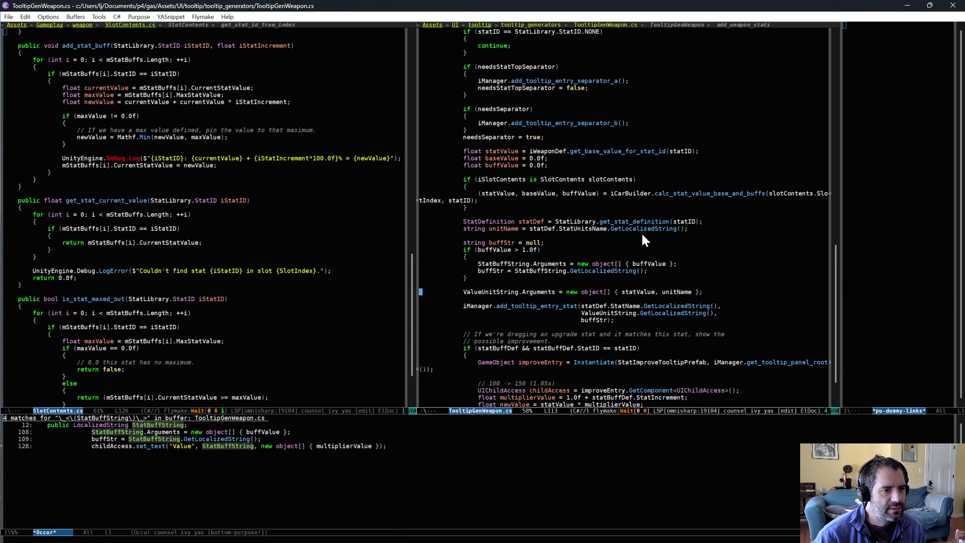
{"action": "scroll", "coordinate": [552, 311], "scroll_direction": "down", "scroll_amount": 3}
{"action": "left_click", "coordinate": [542, 284]}
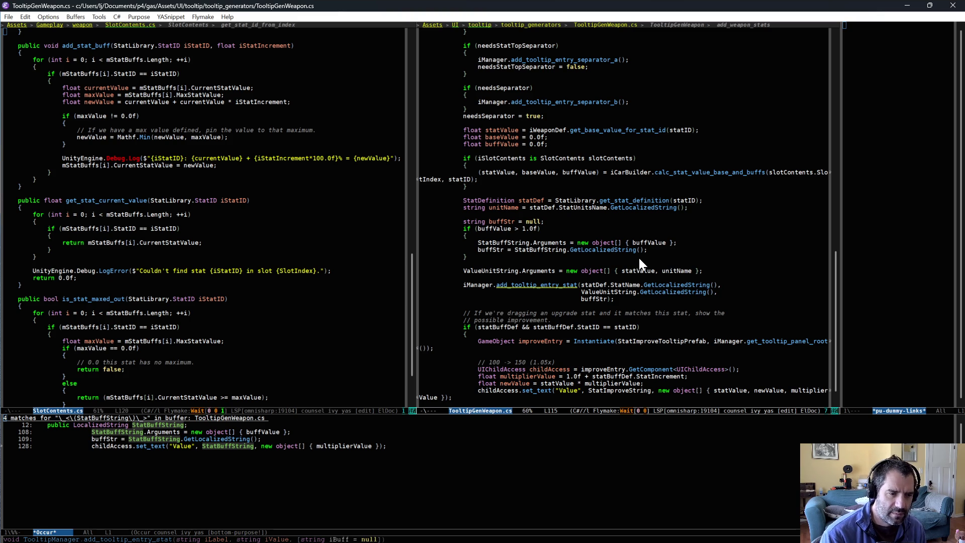
{"action": "key", "text": "Down"}
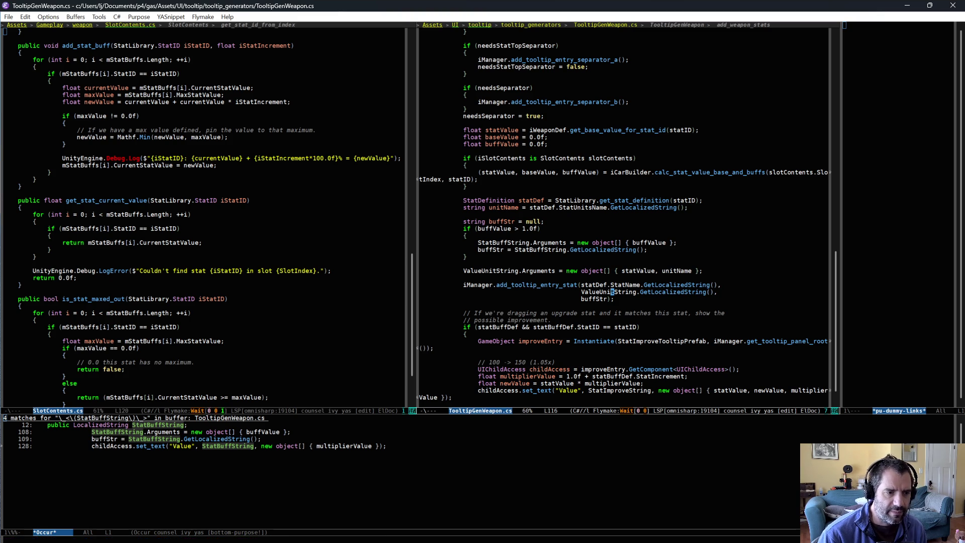
{"action": "key", "text": "alt+Tab"}
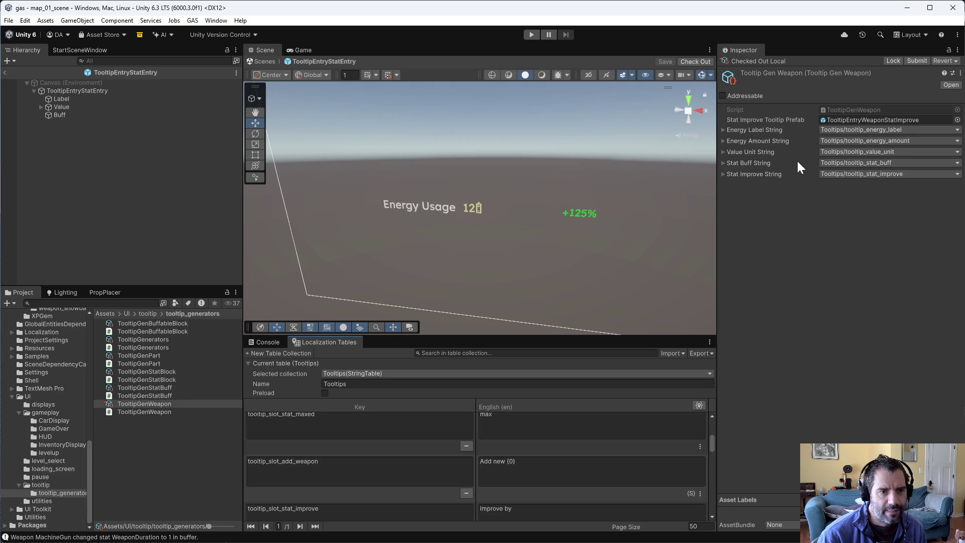
Step: Change the tooltip_value_unit English text to {0:0.##} {1} and start the game
{"action": "mouse_move", "coordinate": [713, 442]}
{"action": "left_mouse_down"}
{"action": "mouse_move", "coordinate": [724, 484]}
{"action": "mouse_move", "coordinate": [726, 440]}
{"action": "left_mouse_up"}
{"action": "left_click_drag", "start_coordinate": [729, 435], "coordinate": [730, 489]}
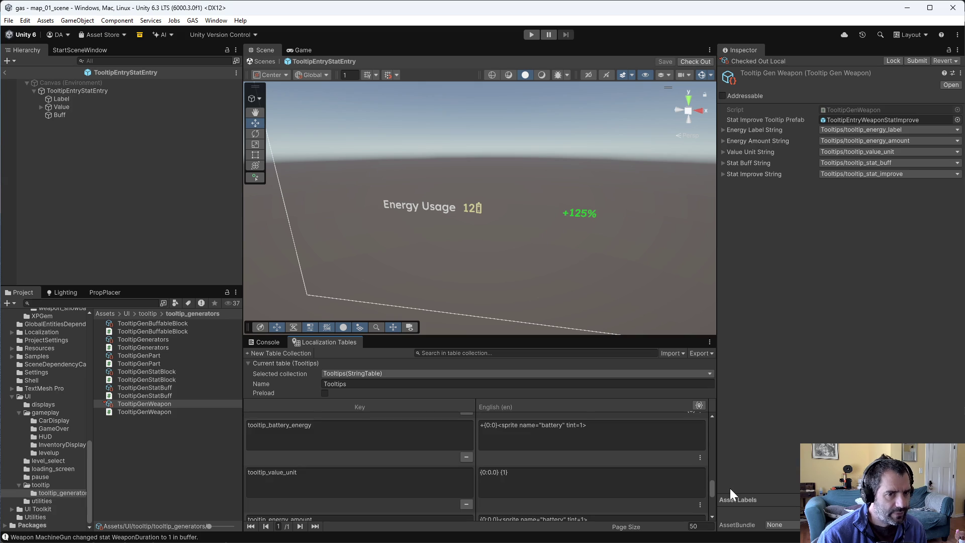
{"action": "left_click", "coordinate": [495, 479]}
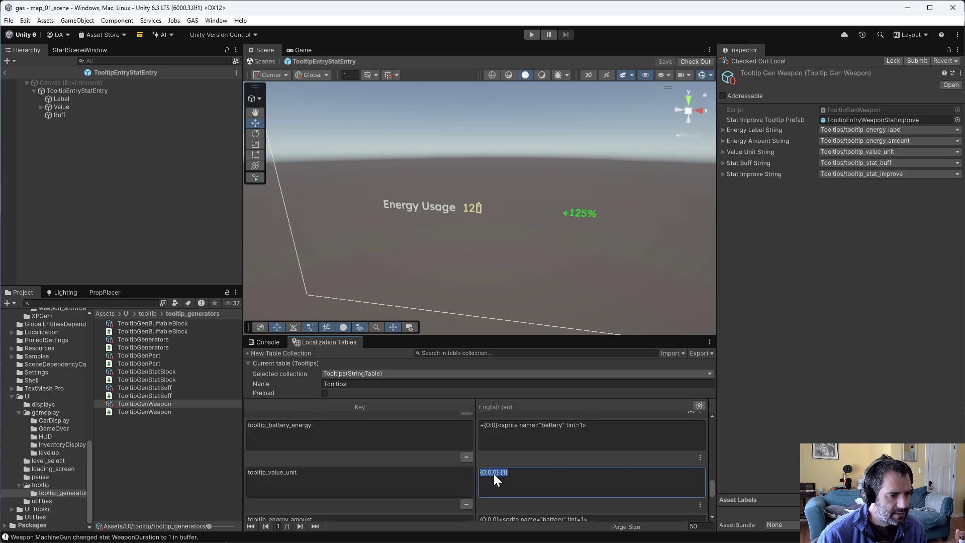
{"action": "double_click", "coordinate": [495, 473]}
{"action": "type", "text": "##"}
{"action": "left_click", "coordinate": [569, 467]}
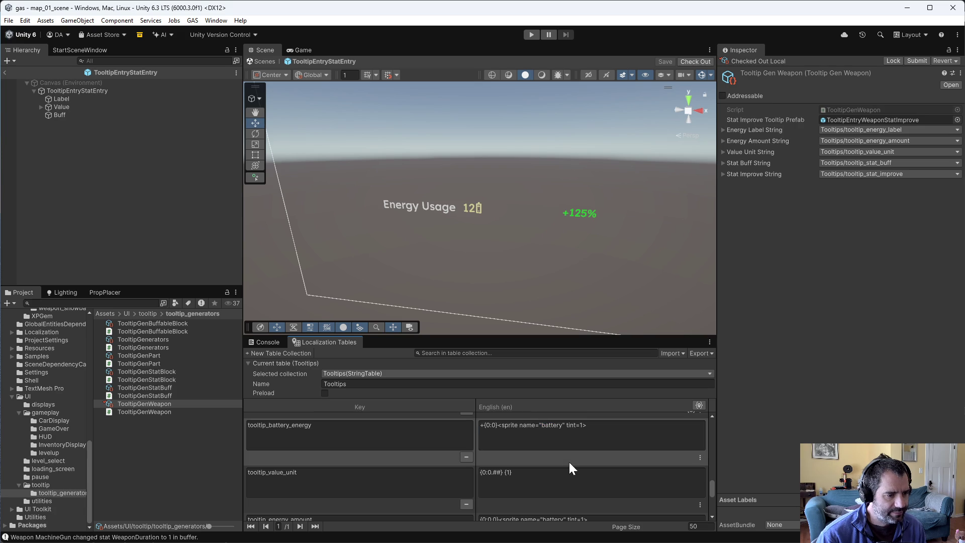
{"action": "left_click", "coordinate": [531, 35]}
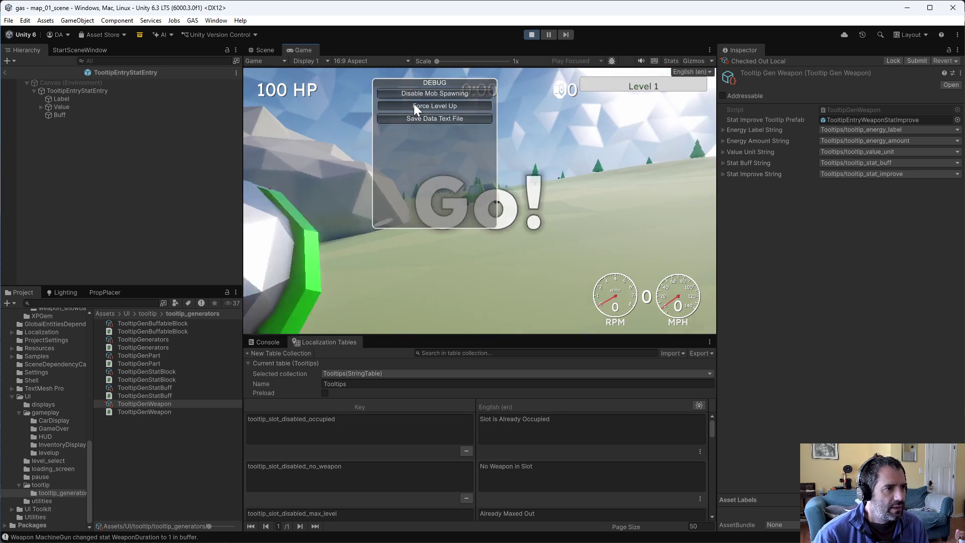
Step: Preview a Damage upgrade over the Machine Gun, level up again, stop play, and open the tooltip folder
{"action": "left_click", "coordinate": [401, 117]}
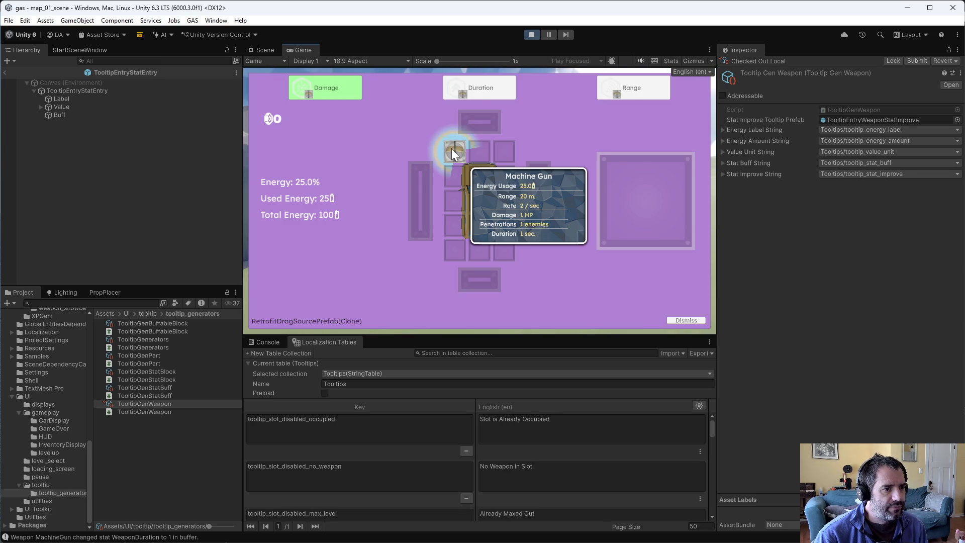
{"action": "mouse_move", "coordinate": [330, 81]}
{"action": "left_mouse_down"}
{"action": "mouse_move", "coordinate": [408, 134]}
{"action": "mouse_move", "coordinate": [454, 150]}
{"action": "left_mouse_up"}
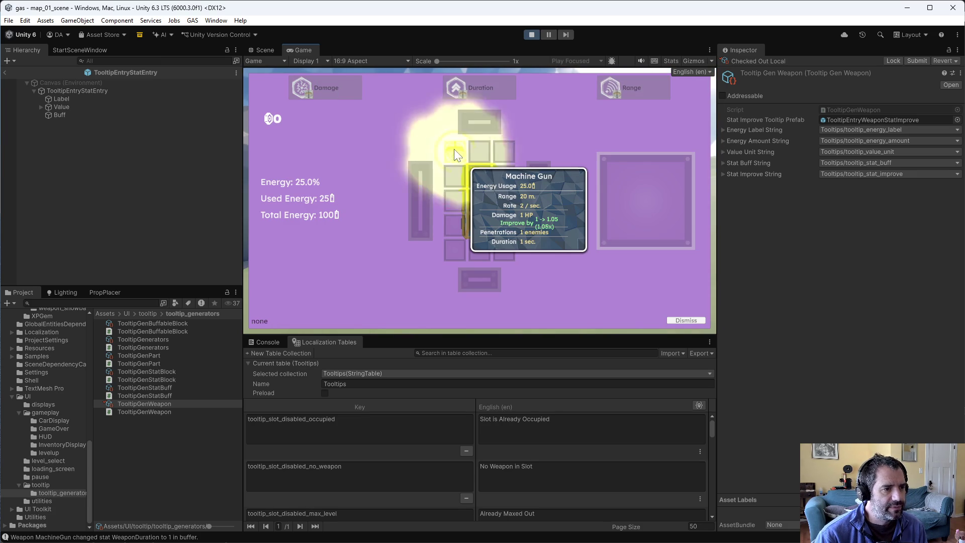
{"action": "left_click", "coordinate": [402, 105]}
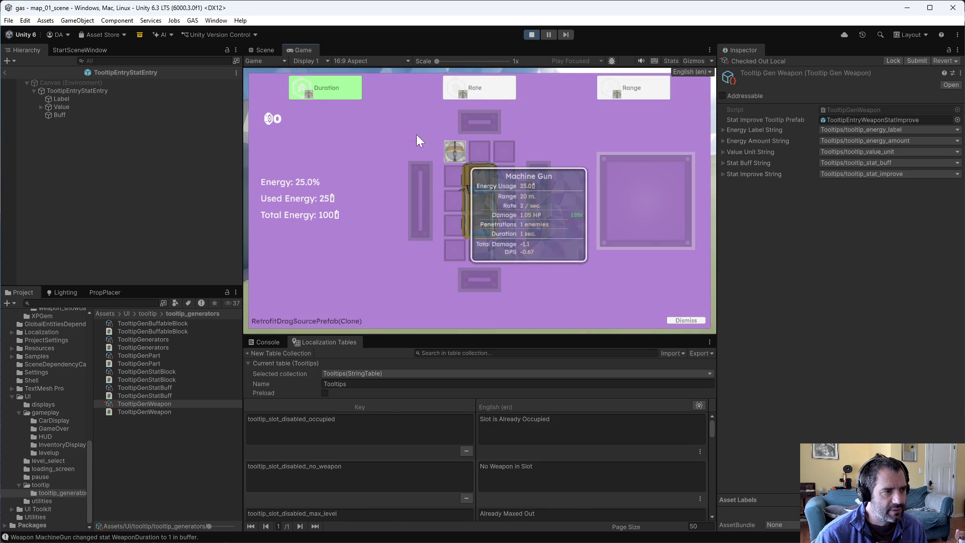
{"action": "left_click", "coordinate": [531, 34]}
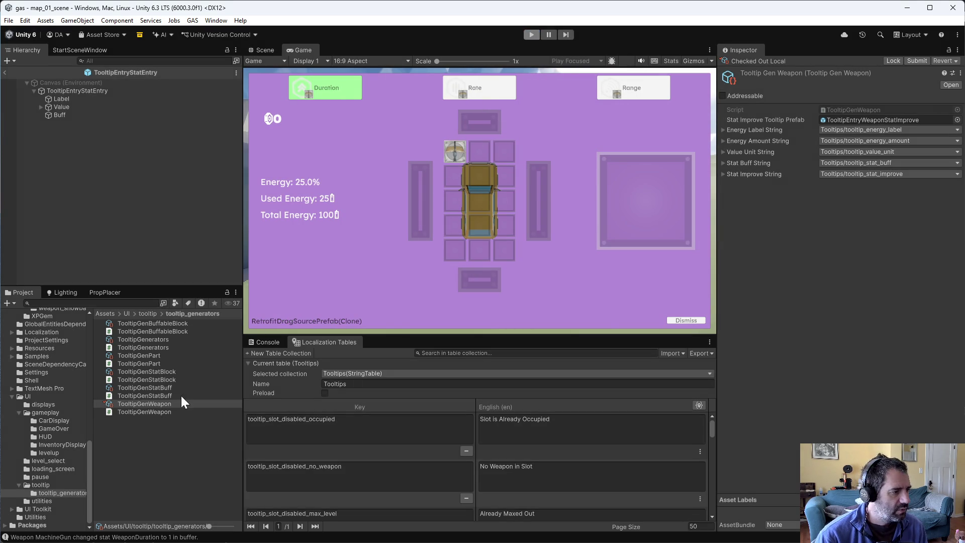
{"action": "left_click", "coordinate": [50, 486]}
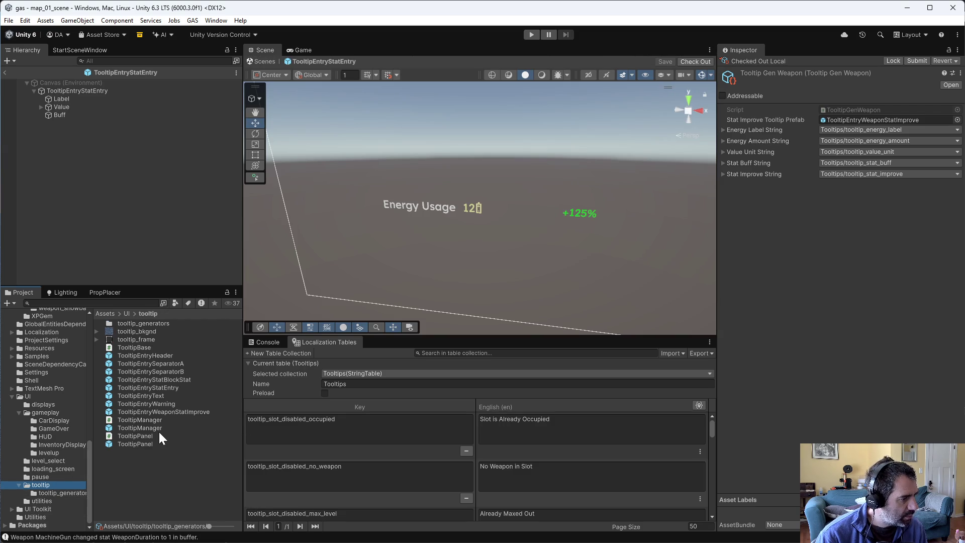
Step: Open TooltipEntryWeaponStatImprove in 2D, delete its Label child, and select Value
{"action": "double_click", "coordinate": [192, 411]}
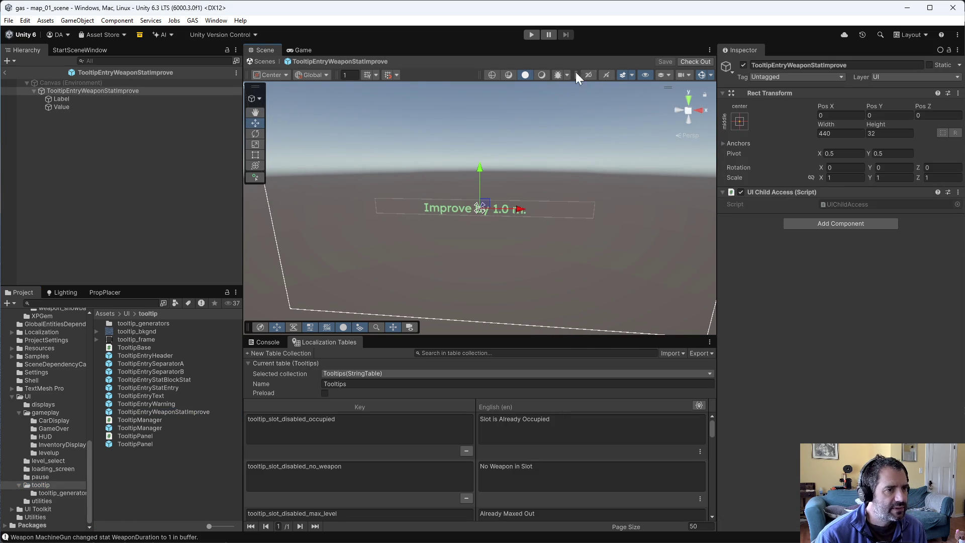
{"action": "left_click", "coordinate": [589, 74]}
{"action": "left_click", "coordinate": [77, 97]}
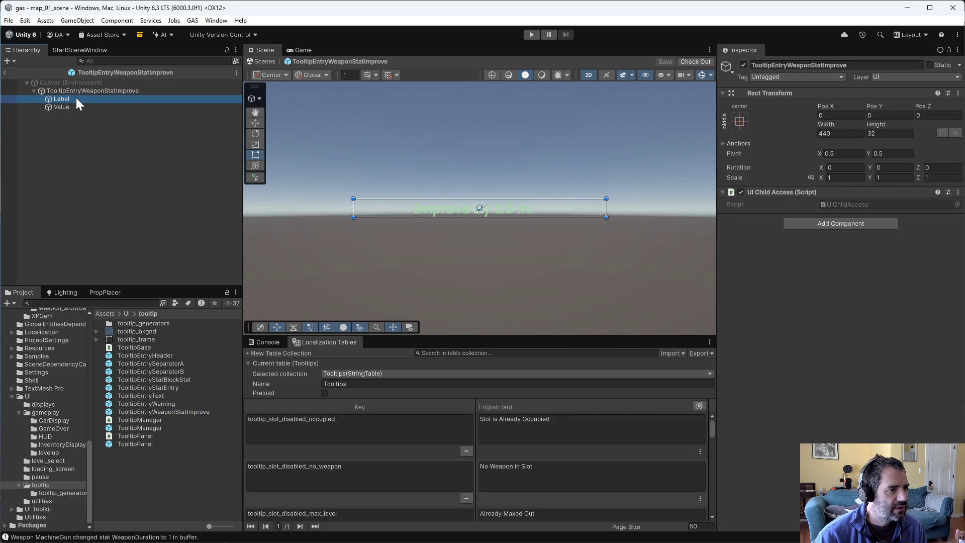
{"action": "key", "text": "Delete"}
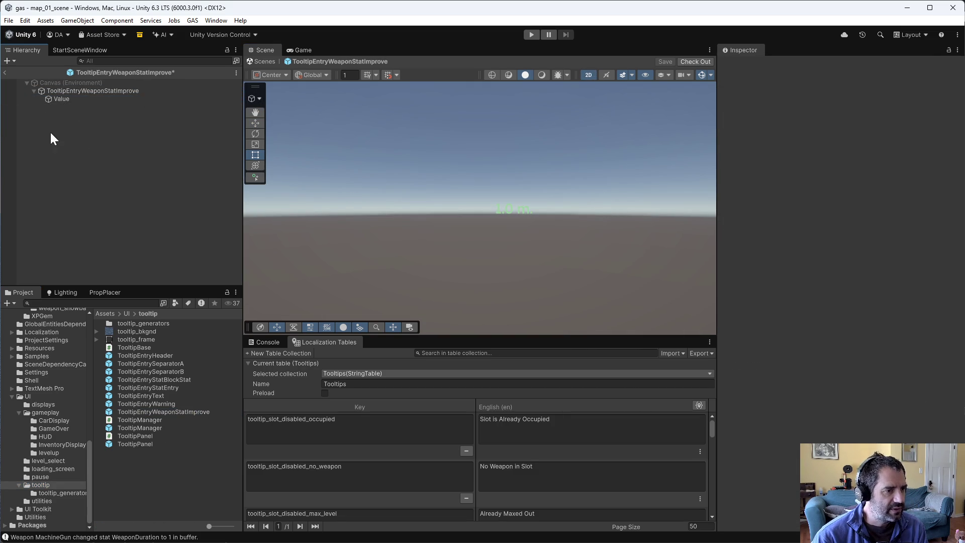
{"action": "left_click", "coordinate": [60, 98]}
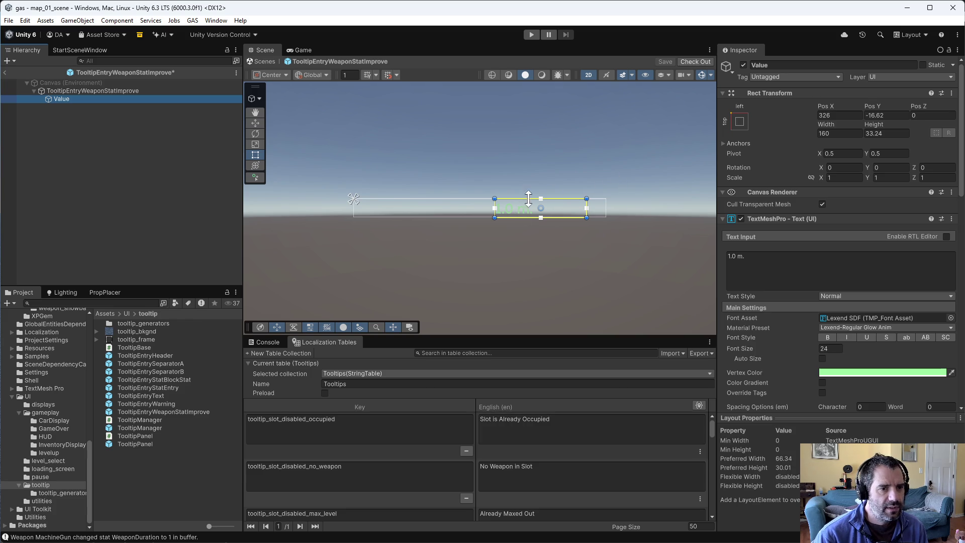
Step: Give Value Width 300 and Pos X 250, right-align its text, and check out the prefab
{"action": "left_click_drag", "start_coordinate": [821, 119], "coordinate": [849, 119]}
{"action": "key", "text": "ctrl+z"}
{"action": "key", "text": "ctrl+z"}
{"action": "left_click", "coordinate": [857, 133]}
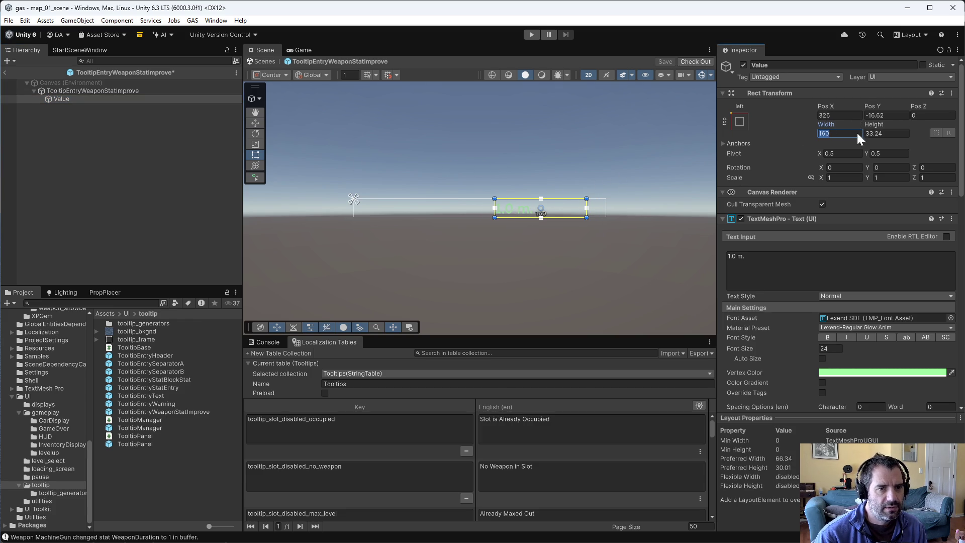
{"action": "type", "text": "200"}
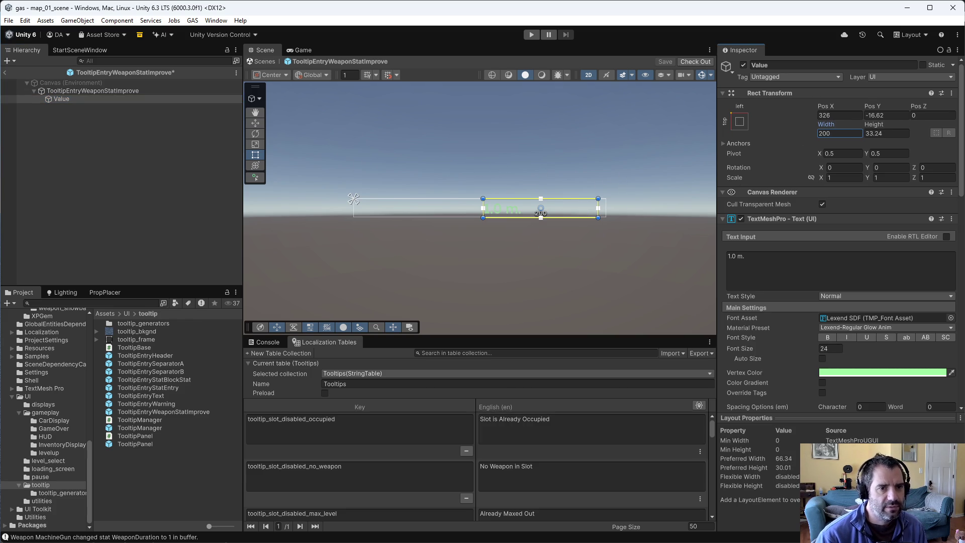
{"action": "left_click_drag", "start_coordinate": [830, 112], "coordinate": [732, 113]}
{"action": "left_click", "coordinate": [832, 116]}
{"action": "type", "text": "250"}
{"action": "left_click", "coordinate": [840, 133]}
{"action": "type", "text": "300"}
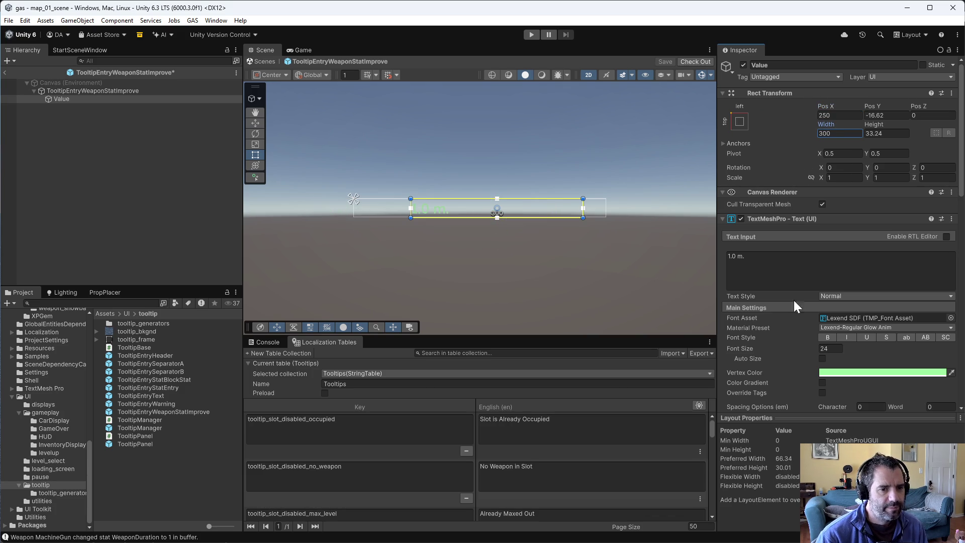
{"action": "scroll", "coordinate": [846, 362], "scroll_direction": "down", "scroll_amount": 3}
{"action": "scroll", "coordinate": [846, 387], "scroll_direction": "down", "scroll_amount": 1}
{"action": "left_click", "coordinate": [847, 332]}
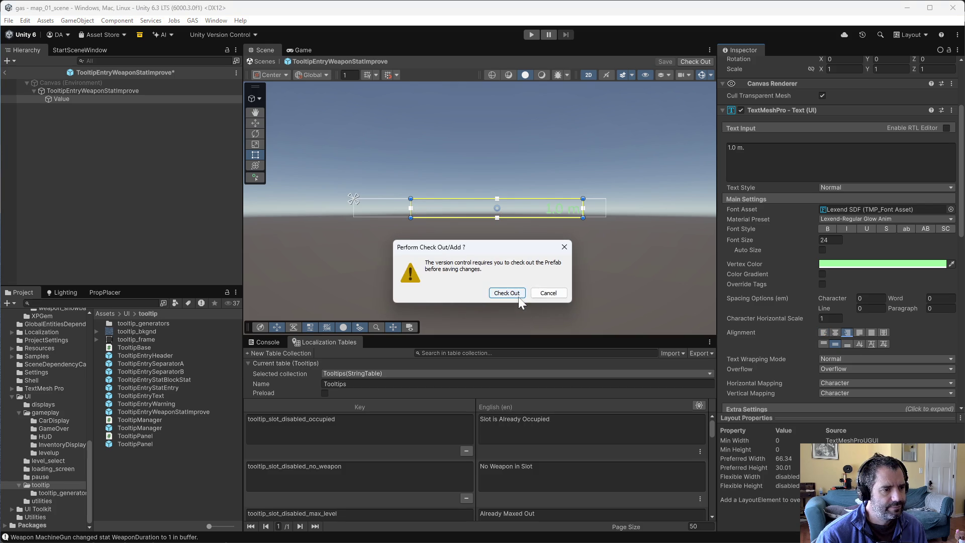
{"action": "left_click", "coordinate": [518, 296]}
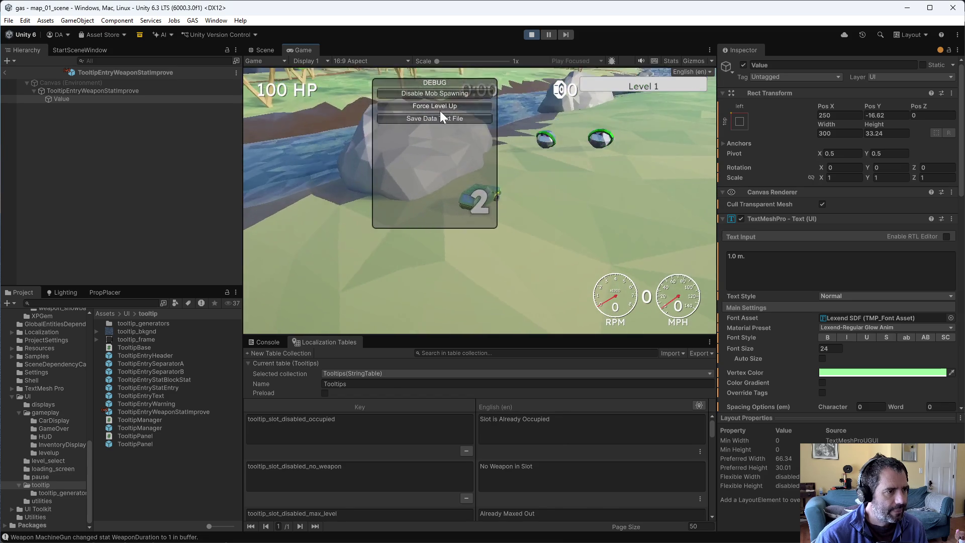
Step: Force a level up, check the Machine Gun tooltip's Damage 1 -> 1.05 (1.05x) preview, then stop
{"action": "left_click", "coordinate": [440, 107]}
{"action": "mouse_move", "coordinate": [461, 164]}
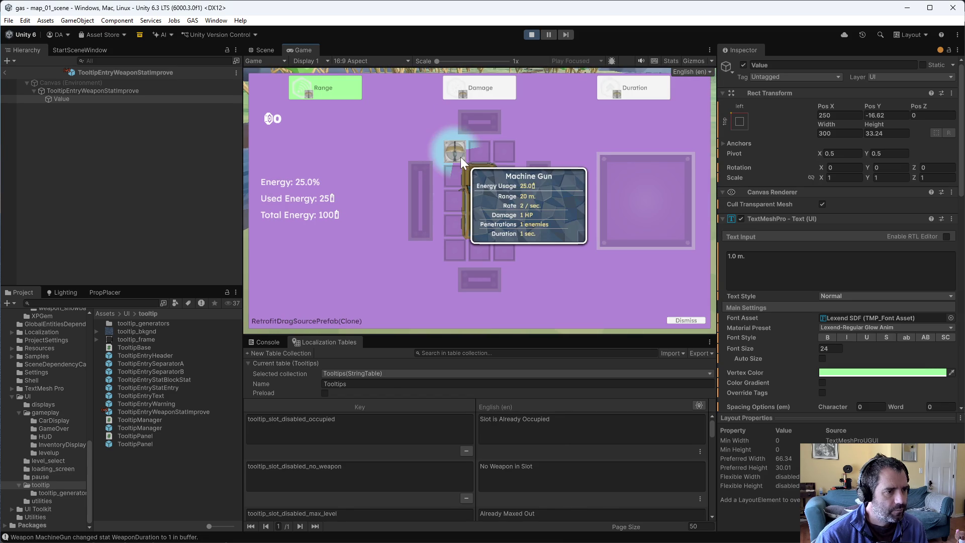
{"action": "left_click", "coordinate": [456, 141]}
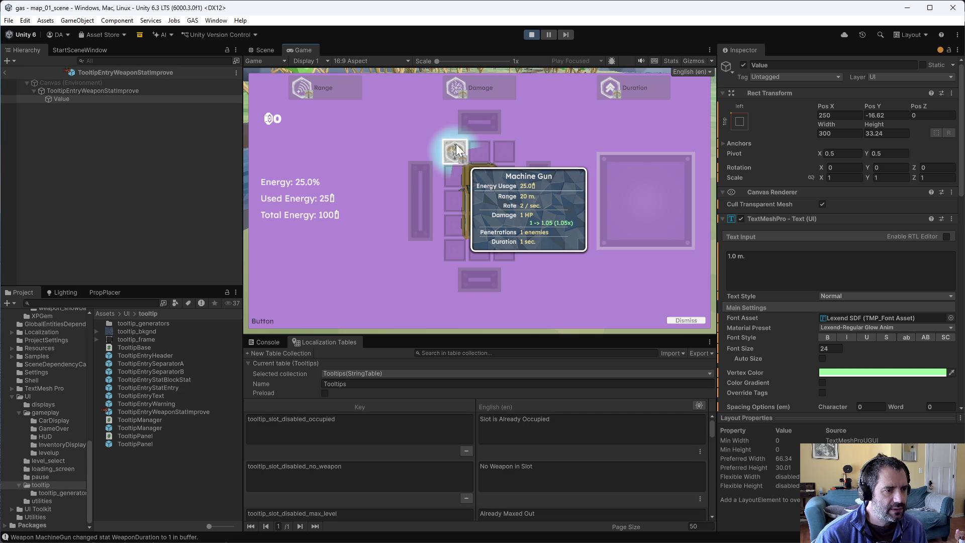
{"action": "left_click_drag", "start_coordinate": [457, 144], "coordinate": [547, 71]}
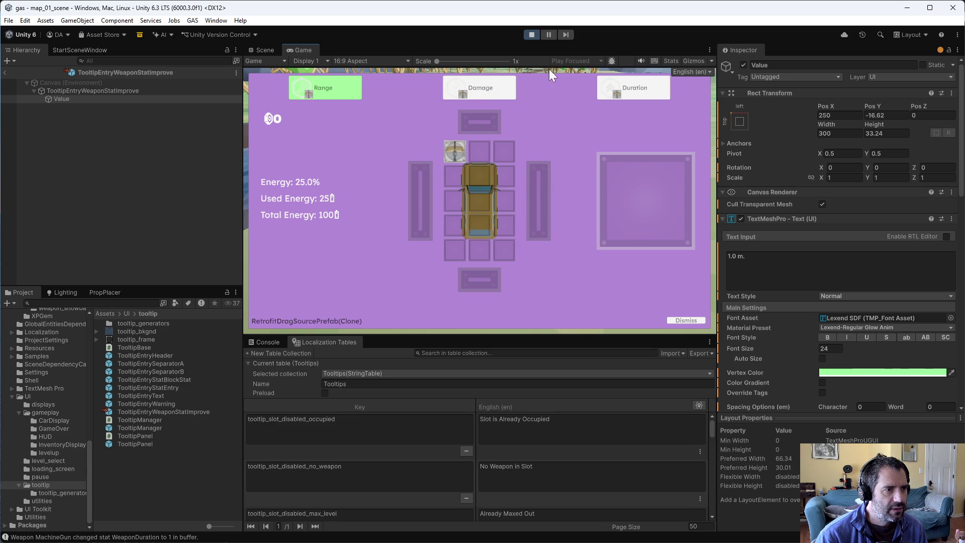
{"action": "left_click", "coordinate": [528, 36]}
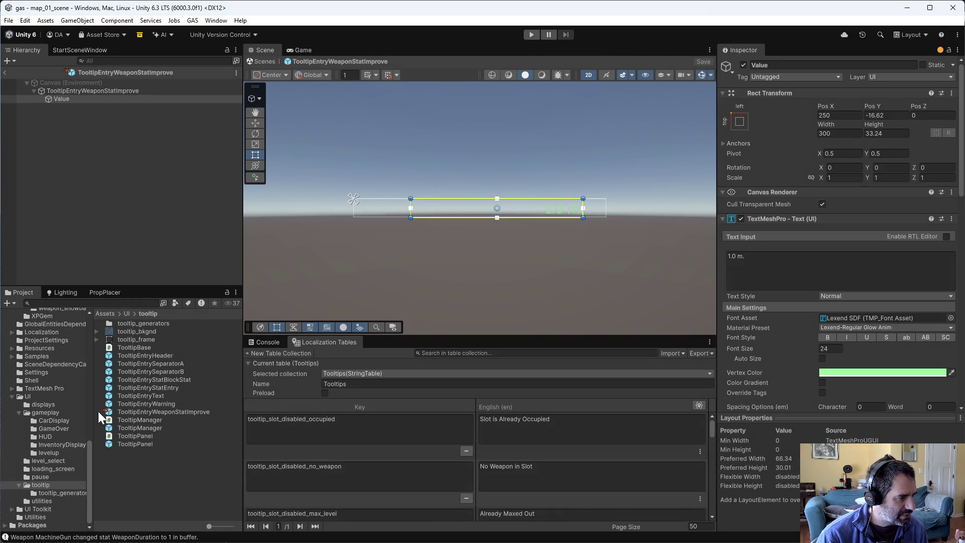
Step: Copy the Rect Transform component of the TooltipEntryStatEntry prefab's Value object
{"action": "double_click", "coordinate": [150, 387]}
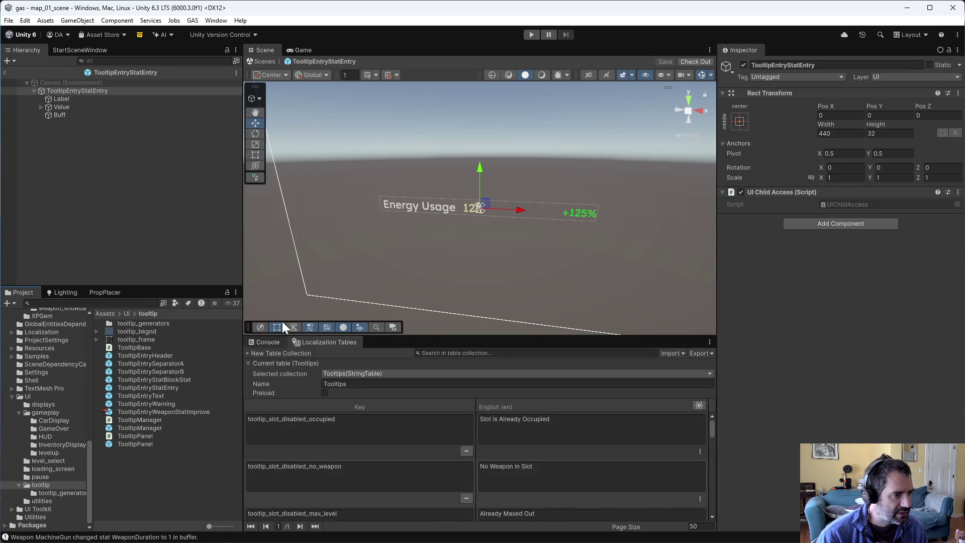
{"action": "left_click_drag", "start_coordinate": [519, 247], "coordinate": [520, 235]}
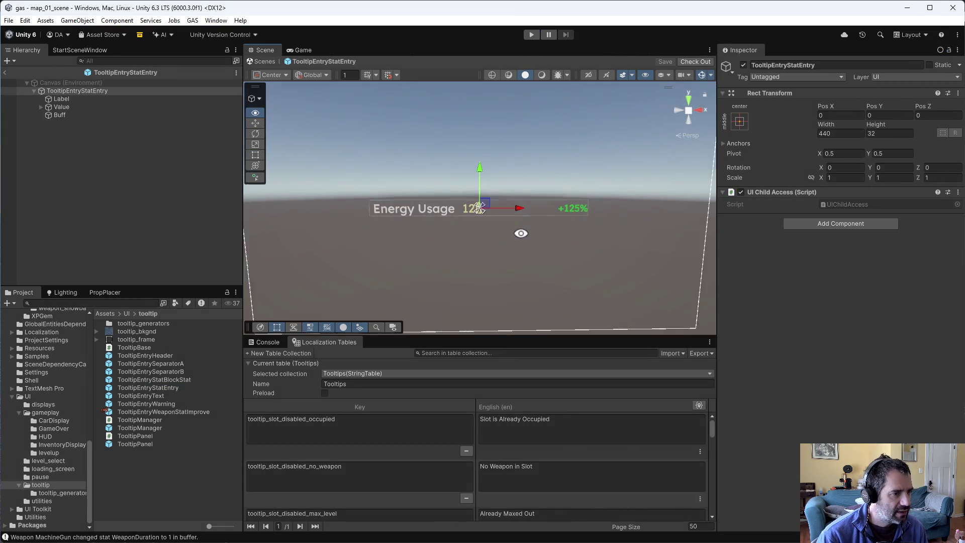
{"action": "left_click", "coordinate": [72, 105]}
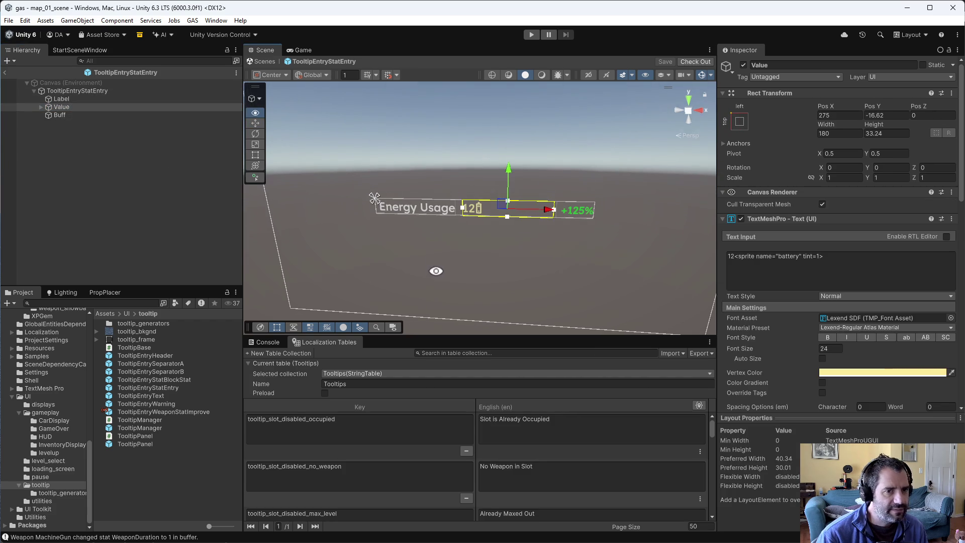
{"action": "left_click", "coordinate": [952, 93]}
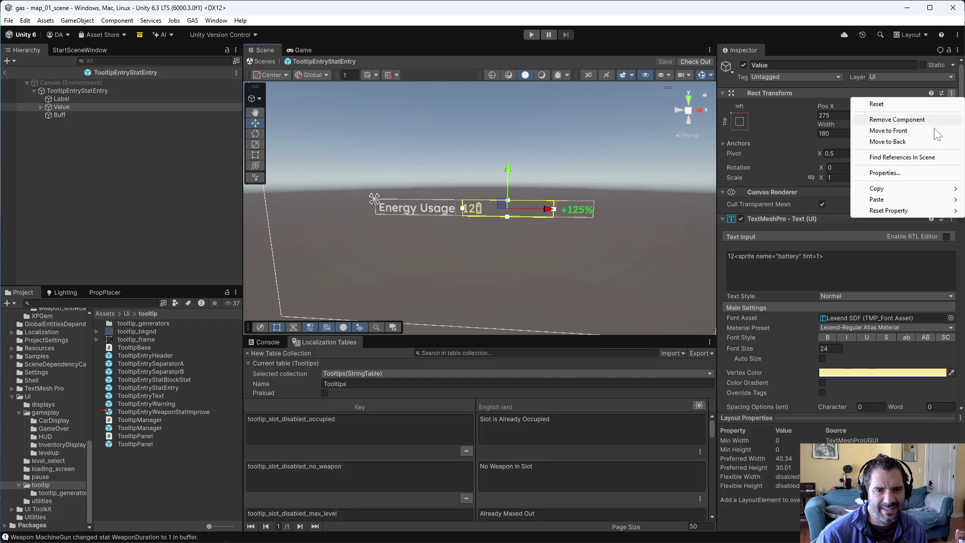
{"action": "mouse_move", "coordinate": [879, 189]}
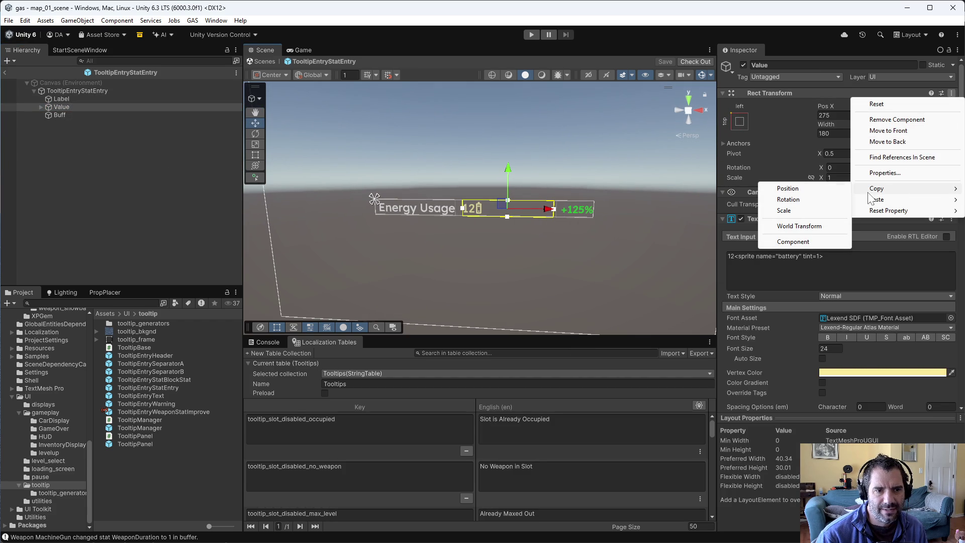
{"action": "left_click", "coordinate": [796, 244]}
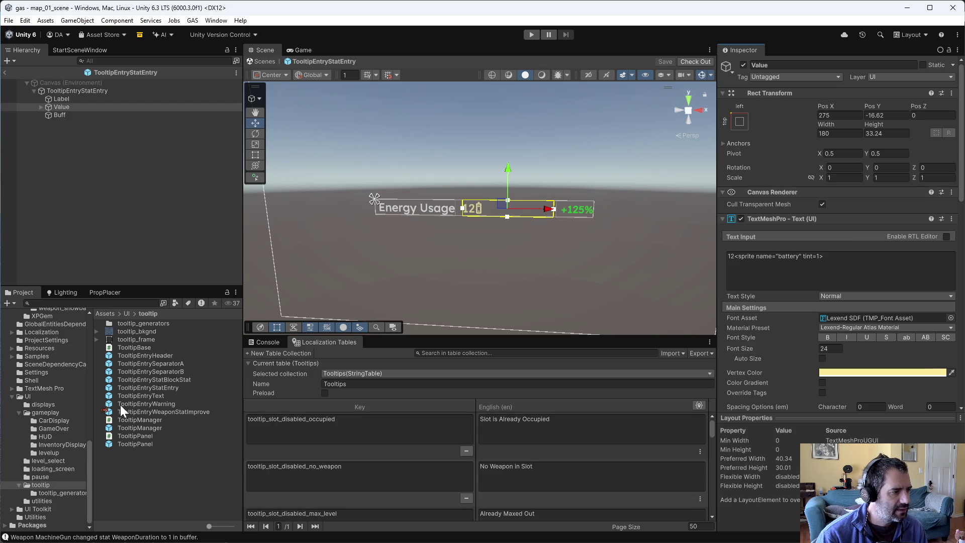
Step: Paste those Rect Transform values onto the TooltipEntryWeaponStatImprove Value and save the prefab
{"action": "left_click", "coordinate": [148, 412]}
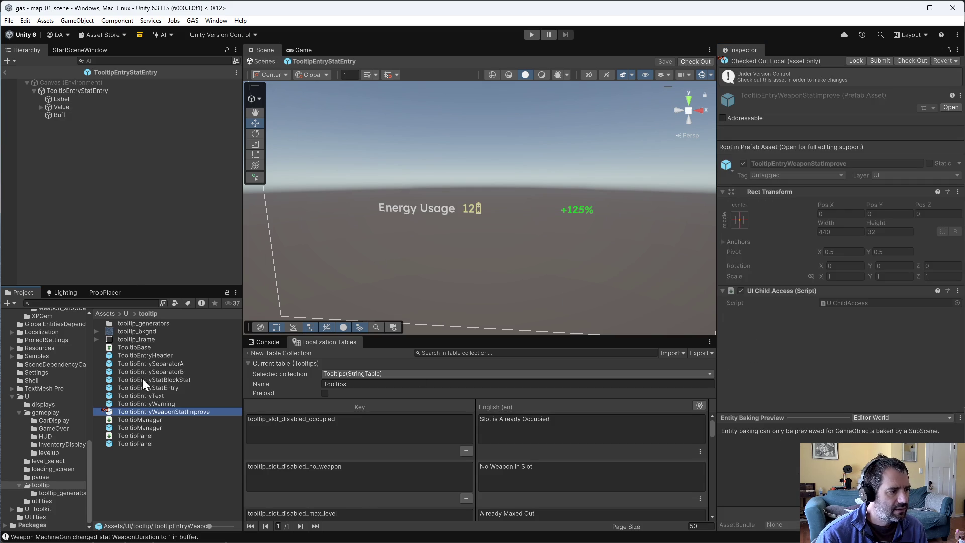
{"action": "double_click", "coordinate": [169, 411]}
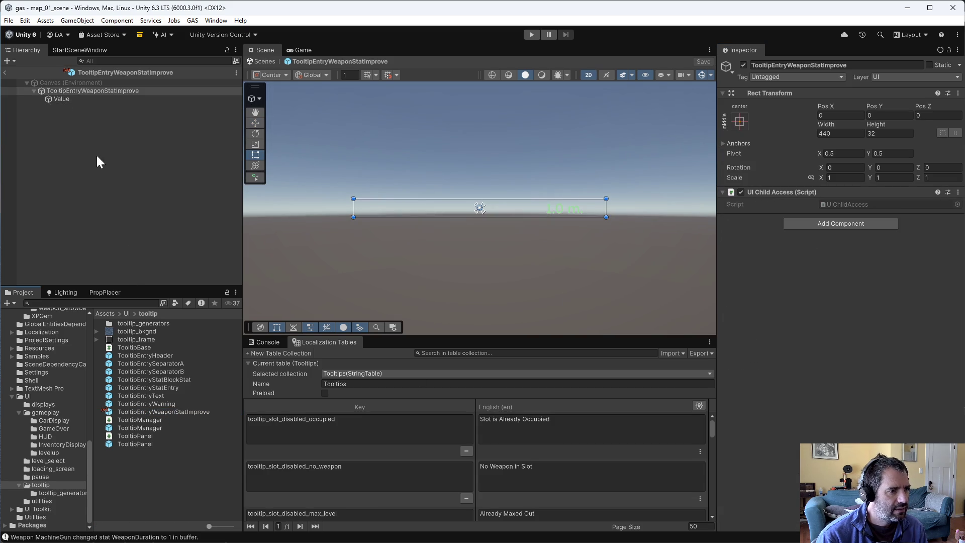
{"action": "left_click", "coordinate": [70, 98]}
{"action": "right_click", "coordinate": [783, 93]}
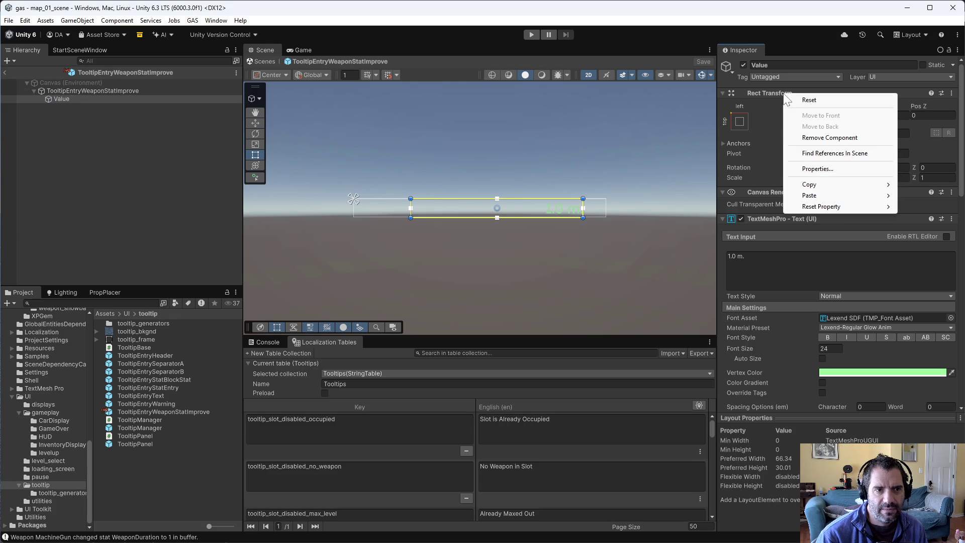
{"action": "mouse_move", "coordinate": [793, 209]}
{"action": "left_click", "coordinate": [744, 260]}
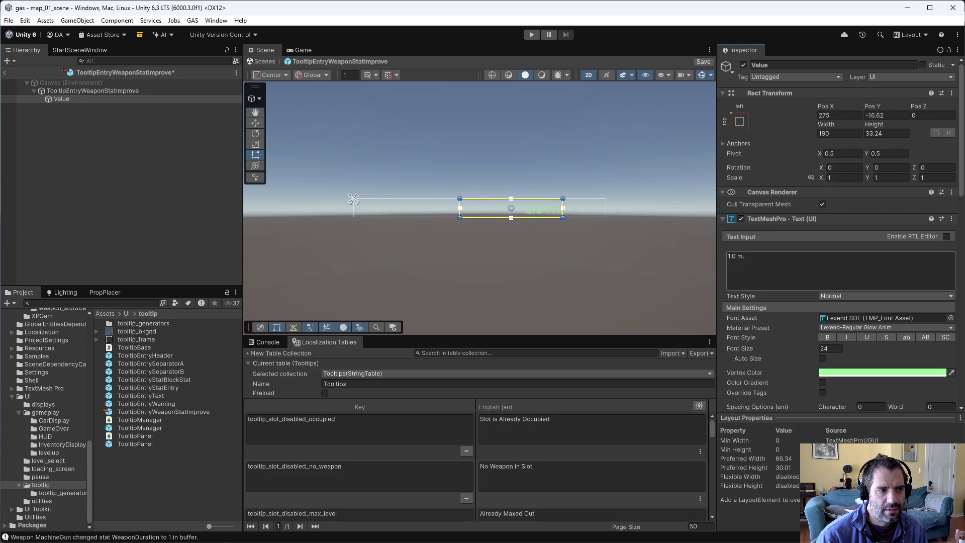
{"action": "scroll", "coordinate": [846, 372], "scroll_direction": "down", "scroll_amount": 3}
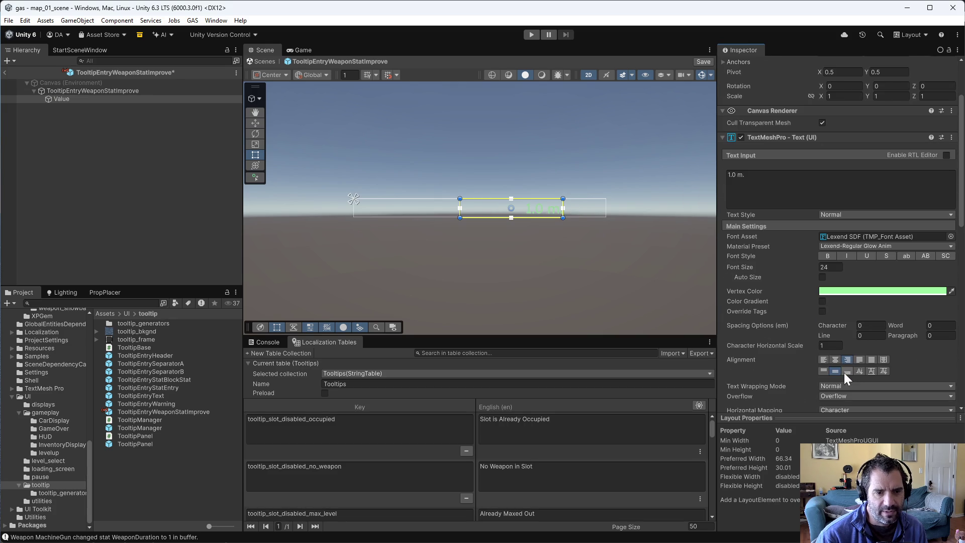
{"action": "key", "text": "ctrl+s"}
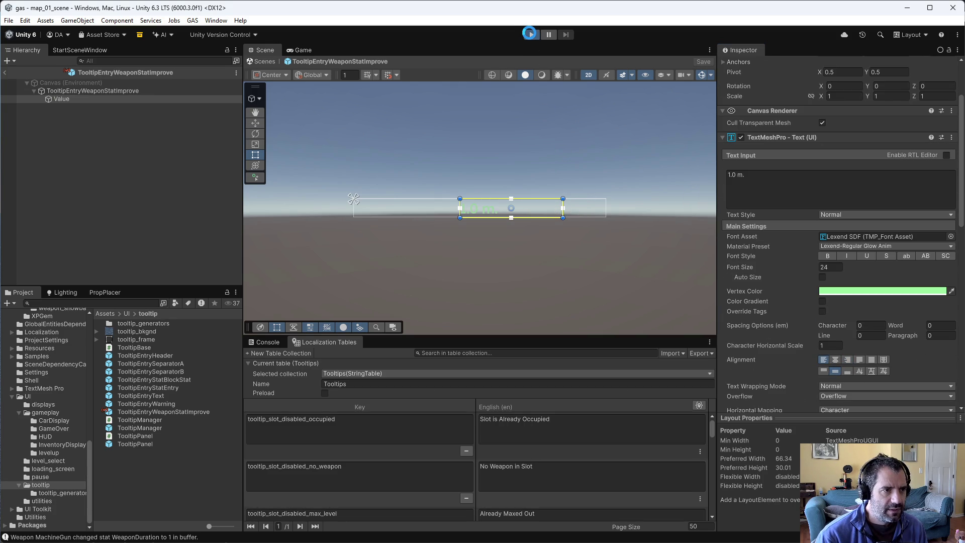
{"action": "left_click", "coordinate": [531, 34]}
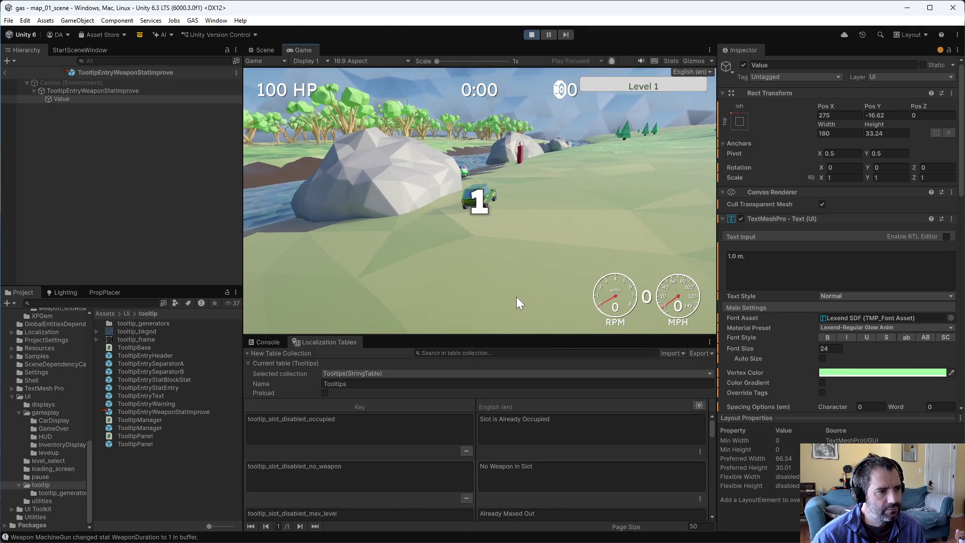
{"action": "key", "text": "F1"}
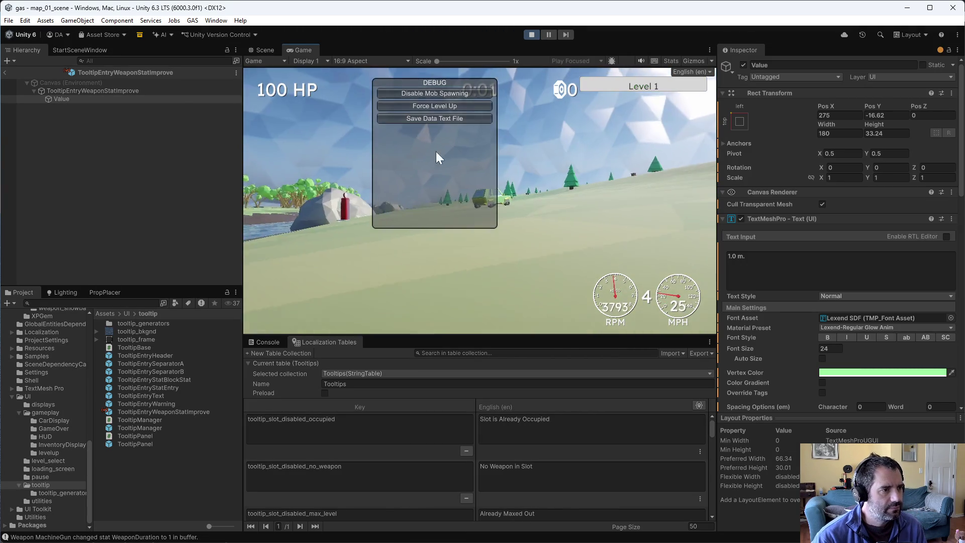
{"action": "left_click", "coordinate": [432, 106]}
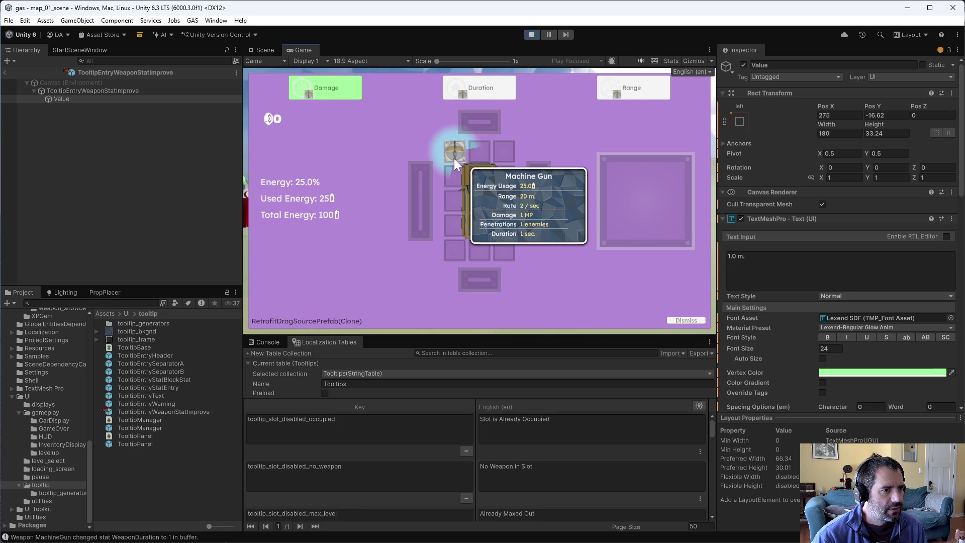
{"action": "mouse_move", "coordinate": [465, 160]}
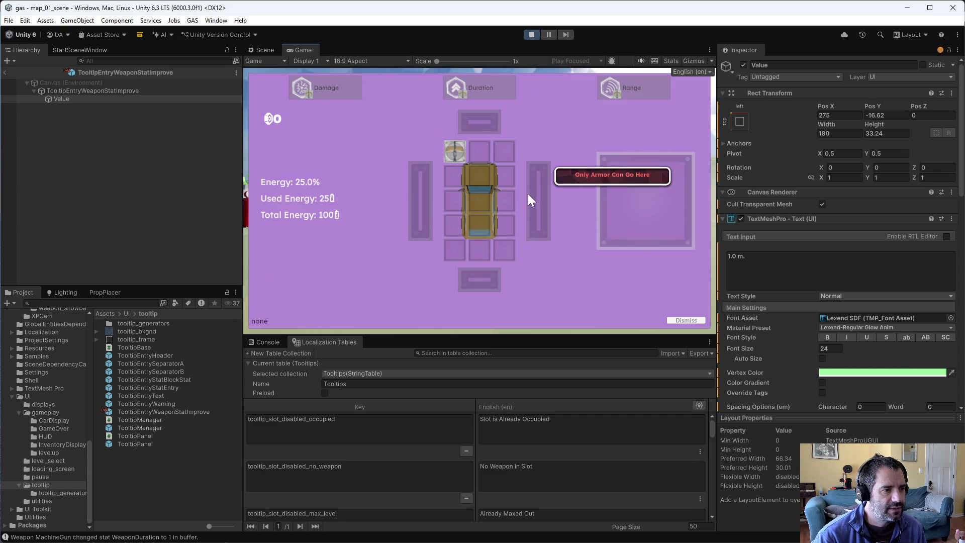
{"action": "key", "text": "Escape"}
{"action": "left_click", "coordinate": [431, 111]}
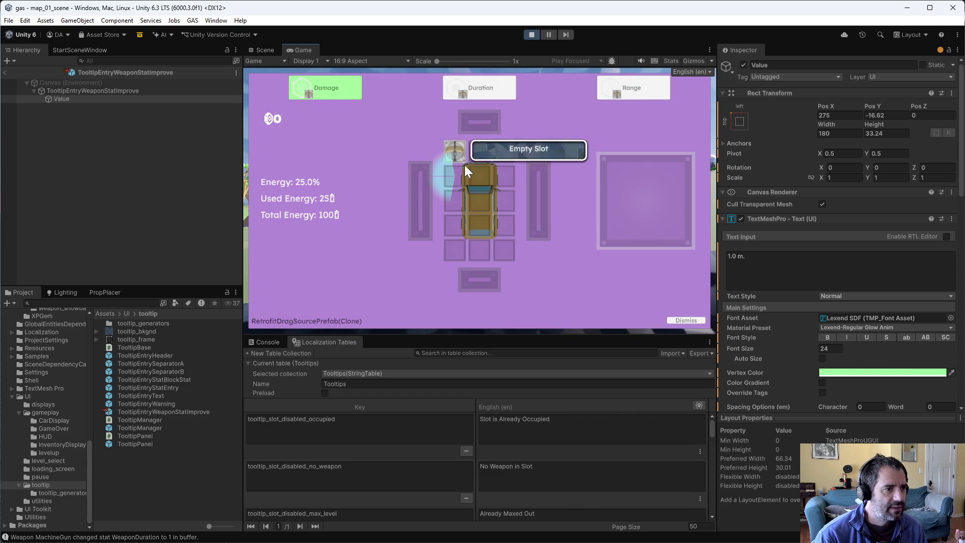
{"action": "left_click", "coordinate": [354, 97]}
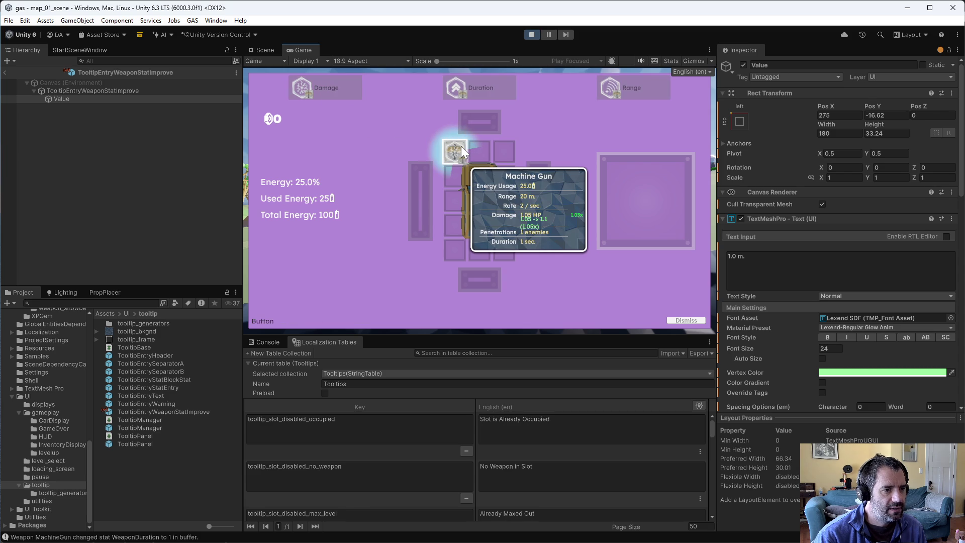
{"action": "left_click", "coordinate": [530, 34]}
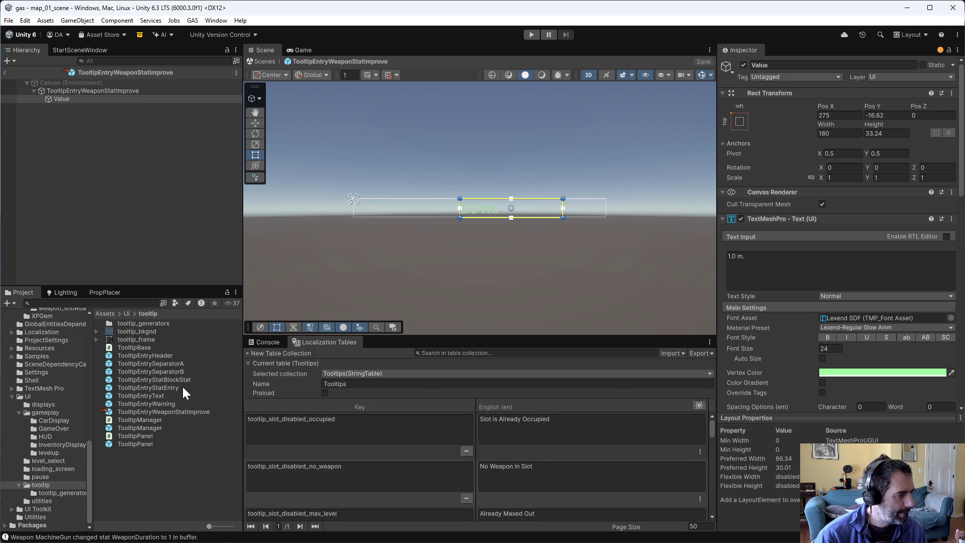
Step: Set the TooltipEntryWeaponStatImprove Value text's pivot X to 0
{"action": "left_click", "coordinate": [182, 412]}
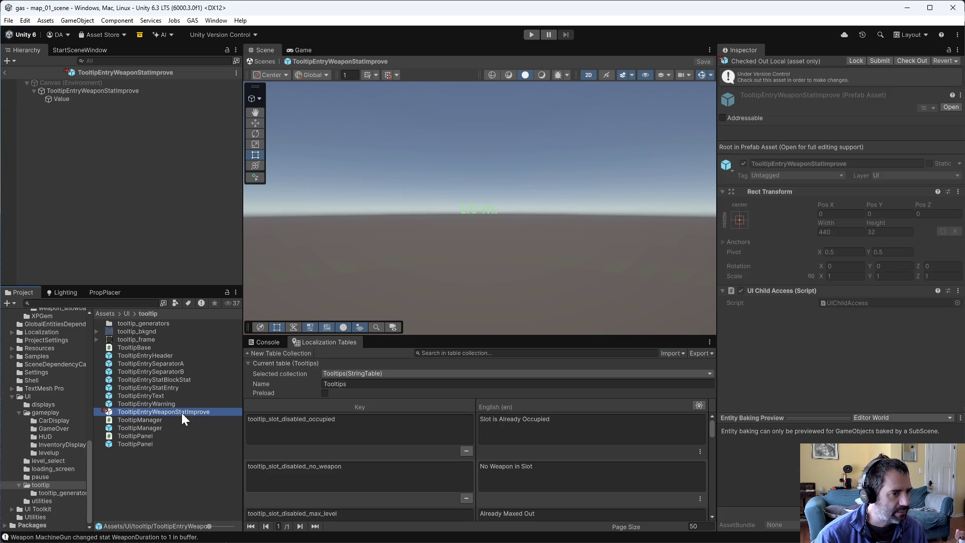
{"action": "left_click", "coordinate": [100, 90]}
{"action": "left_click", "coordinate": [74, 99]}
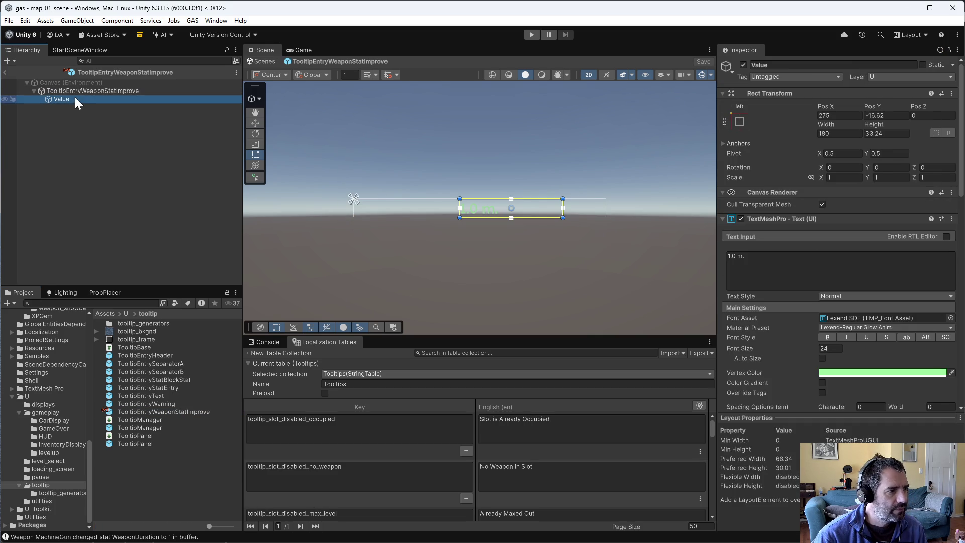
{"action": "mouse_move", "coordinate": [825, 124]}
{"action": "left_mouse_down"}
{"action": "mouse_move", "coordinate": [898, 134]}
{"action": "mouse_move", "coordinate": [822, 126]}
{"action": "left_mouse_up"}
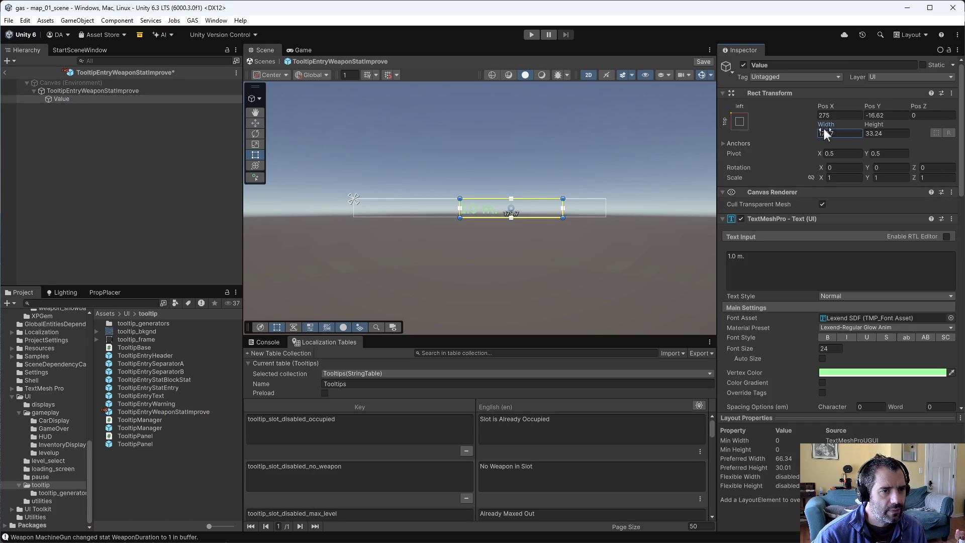
{"action": "left_click", "coordinate": [739, 121]}
{"action": "left_click", "coordinate": [749, 131]}
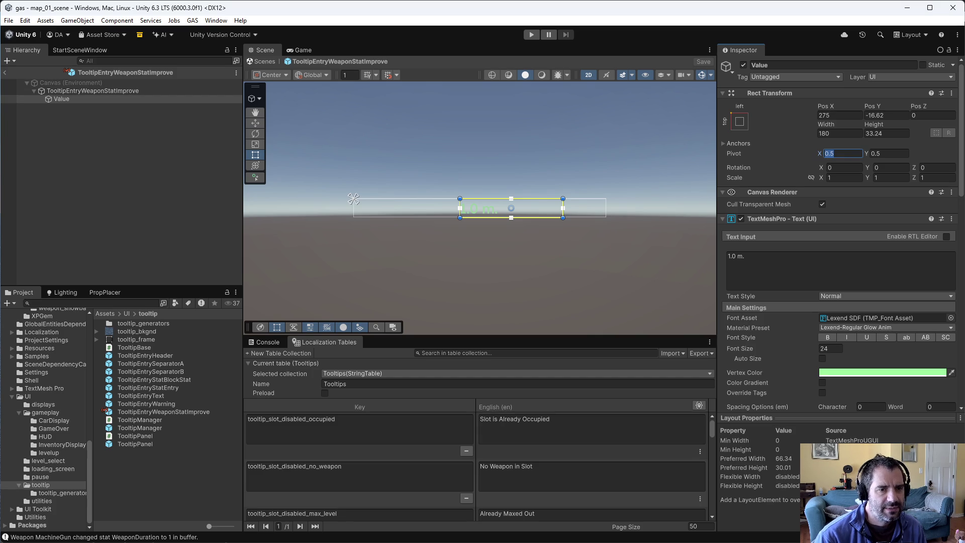
{"action": "type", "text": "0"}
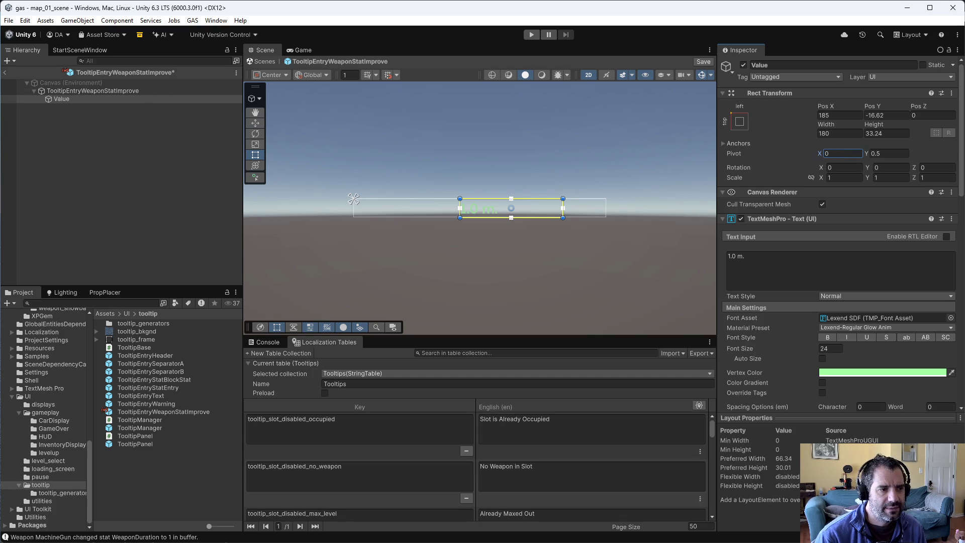
Step: Widen the Value text to 255, save the prefab, and rerun the game
{"action": "left_click", "coordinate": [813, 143]}
{"action": "mouse_move", "coordinate": [822, 122]}
{"action": "left_mouse_down"}
{"action": "mouse_move", "coordinate": [945, 126]}
{"action": "mouse_move", "coordinate": [895, 133]}
{"action": "mouse_move", "coordinate": [914, 128]}
{"action": "left_mouse_up"}
{"action": "type", "text": "255"}
{"action": "key", "text": "ctrl+s"}
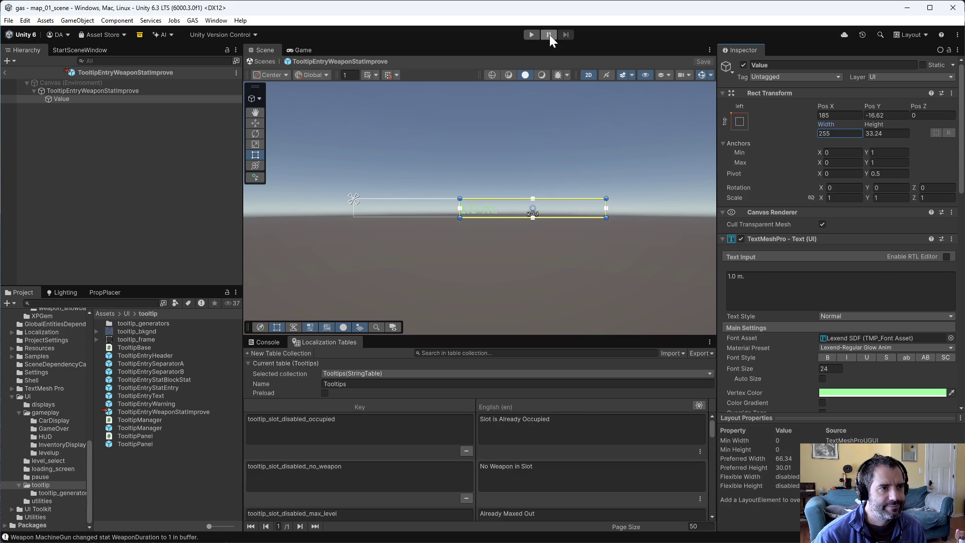
{"action": "left_click", "coordinate": [533, 35]}
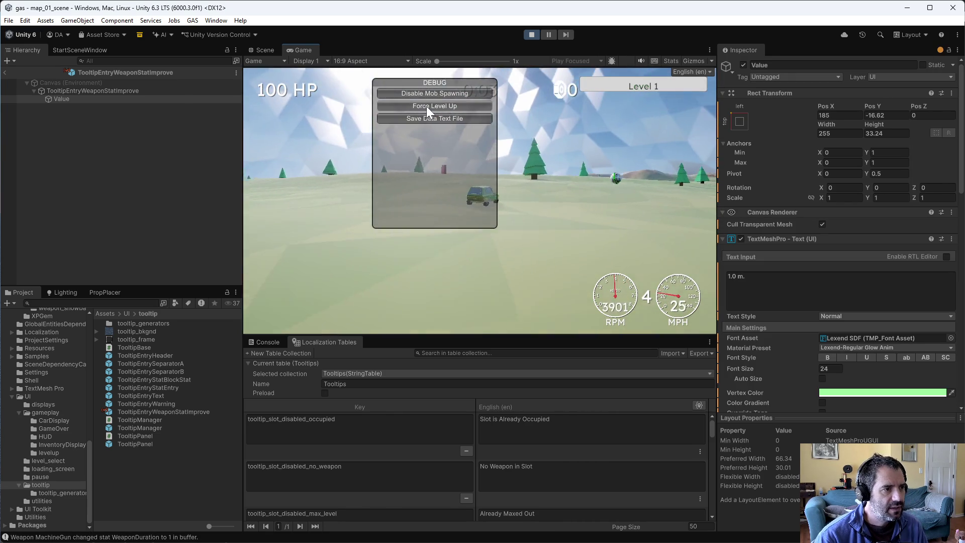
Step: Force a level up and apply the Damage upgrade to the Machine Gun
{"action": "left_click", "coordinate": [426, 106]}
{"action": "mouse_move", "coordinate": [472, 114]}
{"action": "mouse_move", "coordinate": [472, 113]}
{"action": "left_mouse_down"}
{"action": "mouse_move", "coordinate": [459, 146]}
{"action": "mouse_move", "coordinate": [435, 143]}
{"action": "mouse_move", "coordinate": [464, 89]}
{"action": "mouse_move", "coordinate": [436, 144]}
{"action": "mouse_move", "coordinate": [444, 149]}
{"action": "mouse_move", "coordinate": [417, 149]}
{"action": "mouse_move", "coordinate": [446, 96]}
{"action": "mouse_move", "coordinate": [424, 137]}
{"action": "mouse_move", "coordinate": [432, 139]}
{"action": "left_mouse_up"}
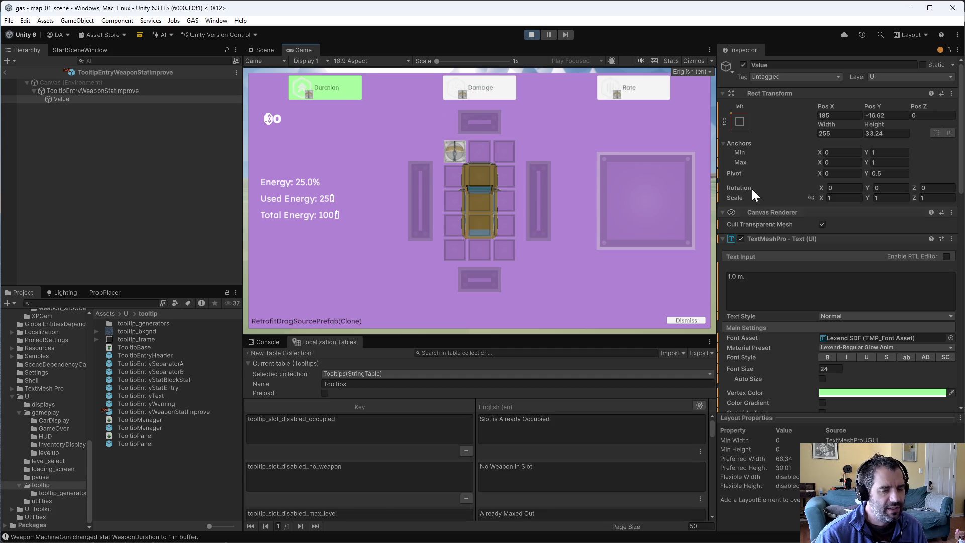
{"action": "mouse_move", "coordinate": [471, 85]}
{"action": "left_click_drag", "start_coordinate": [471, 85], "coordinate": [455, 143]}
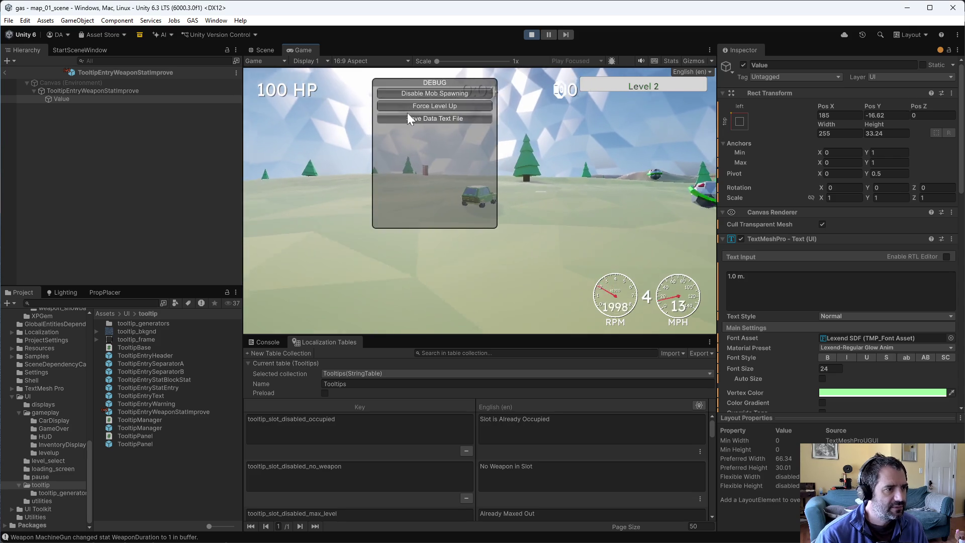
Step: Level up again and add a second Damage upgrade, bringing Machine Gun damage to 1.1
{"action": "left_click", "coordinate": [404, 116]}
{"action": "mouse_move", "coordinate": [452, 147]}
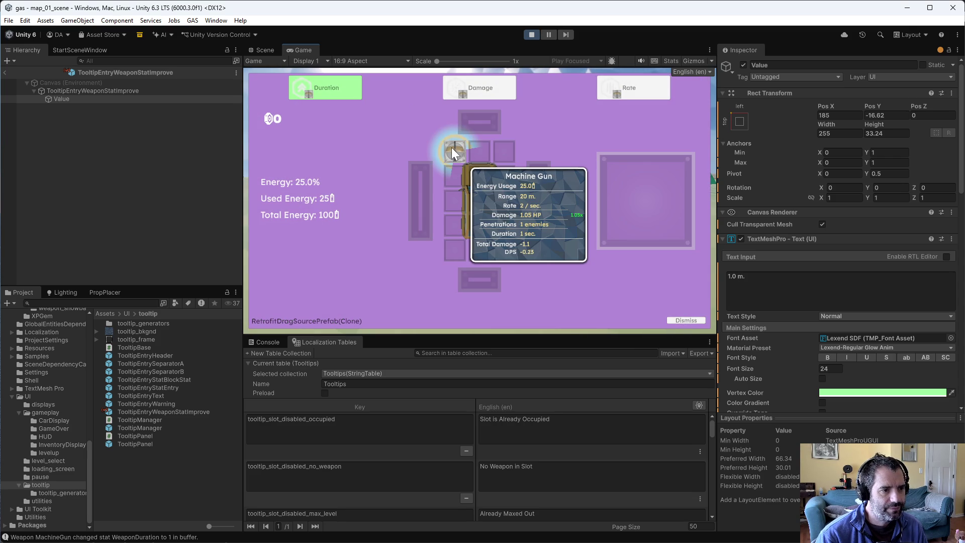
{"action": "mouse_move", "coordinate": [480, 93]}
{"action": "left_click_drag", "start_coordinate": [480, 93], "coordinate": [464, 156]}
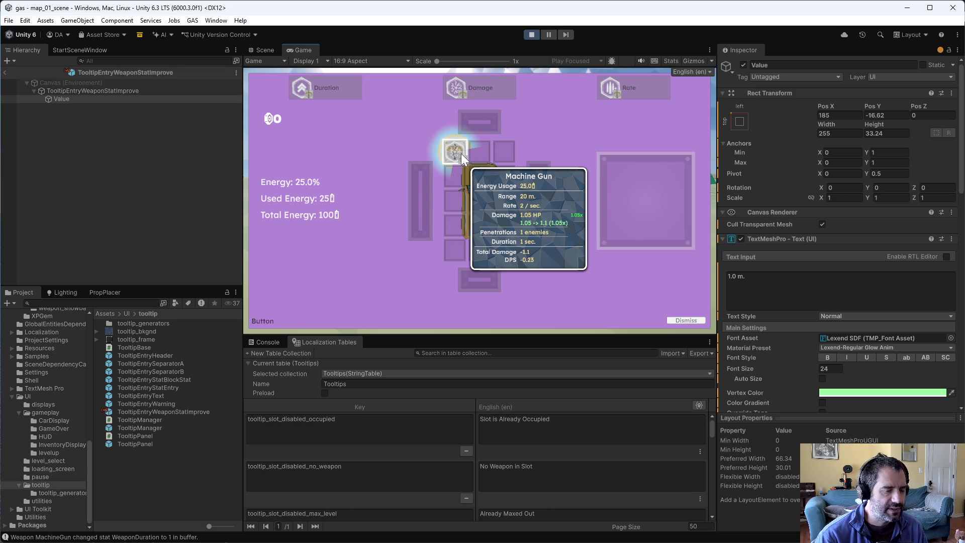
{"action": "left_click", "coordinate": [460, 153]}
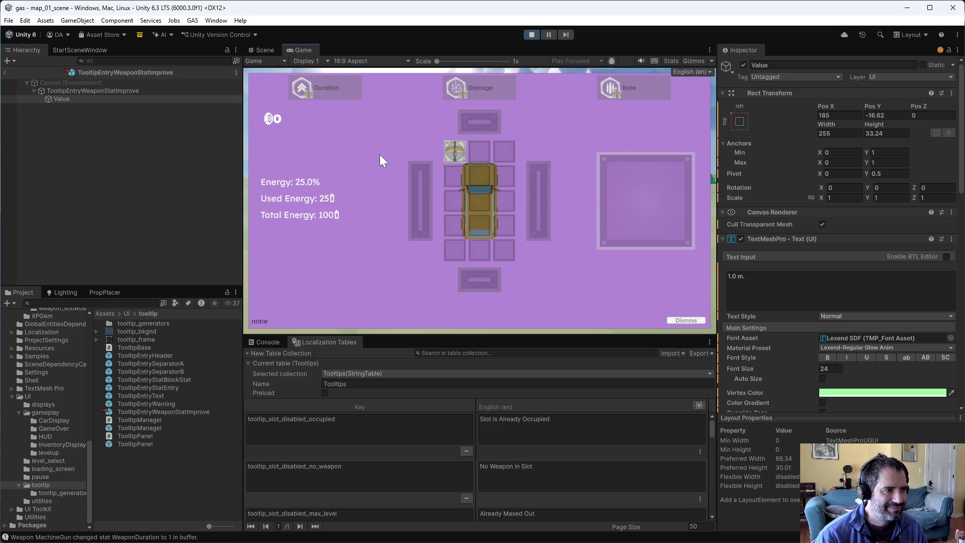
{"action": "left_click", "coordinate": [395, 106]}
Step: Level up repeatedly, applying Duration and Range upgrades to the Machine Gun
{"action": "mouse_move", "coordinate": [415, 173]}
{"action": "left_click", "coordinate": [402, 153]}
{"action": "left_click", "coordinate": [394, 110]}
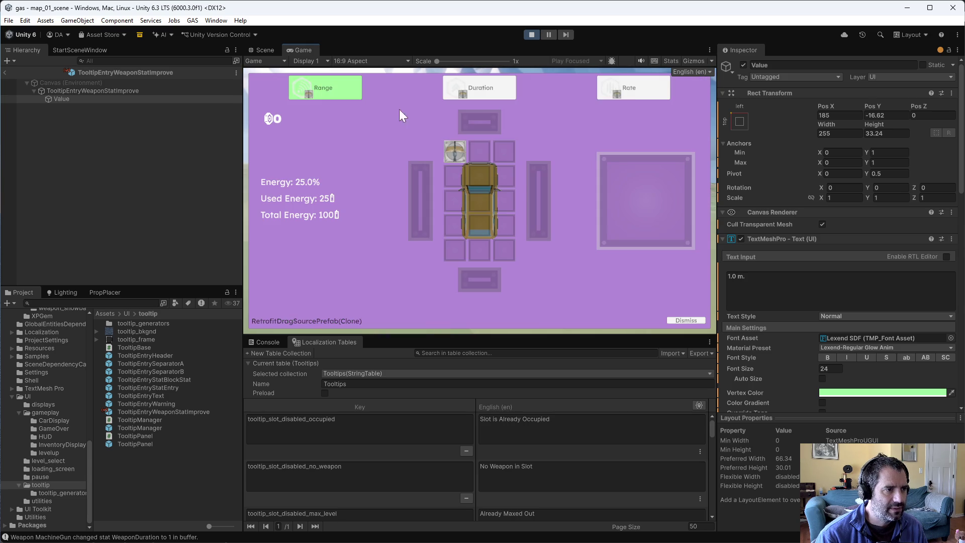
{"action": "left_click_drag", "start_coordinate": [520, 90], "coordinate": [455, 151]}
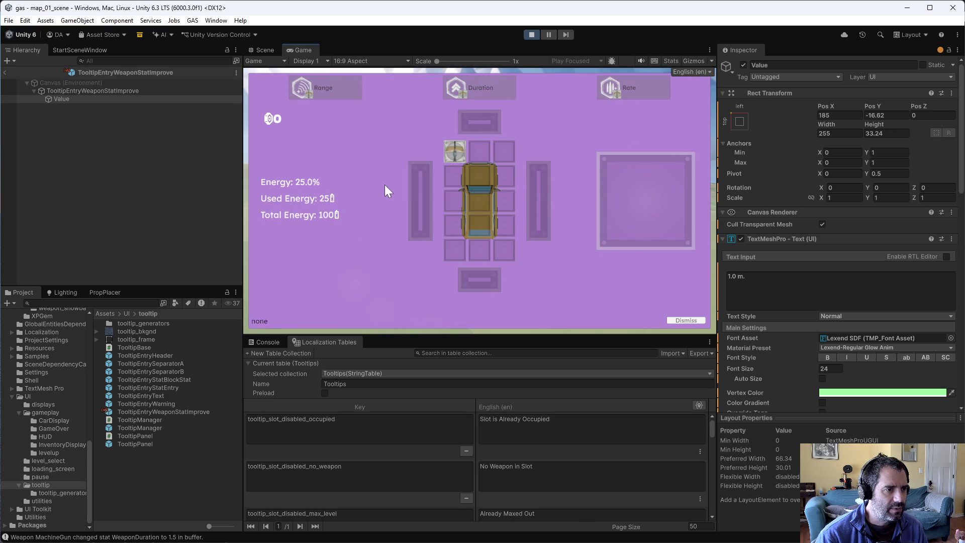
{"action": "left_click", "coordinate": [397, 107]}
{"action": "left_click_drag", "start_coordinate": [633, 88], "coordinate": [453, 153]}
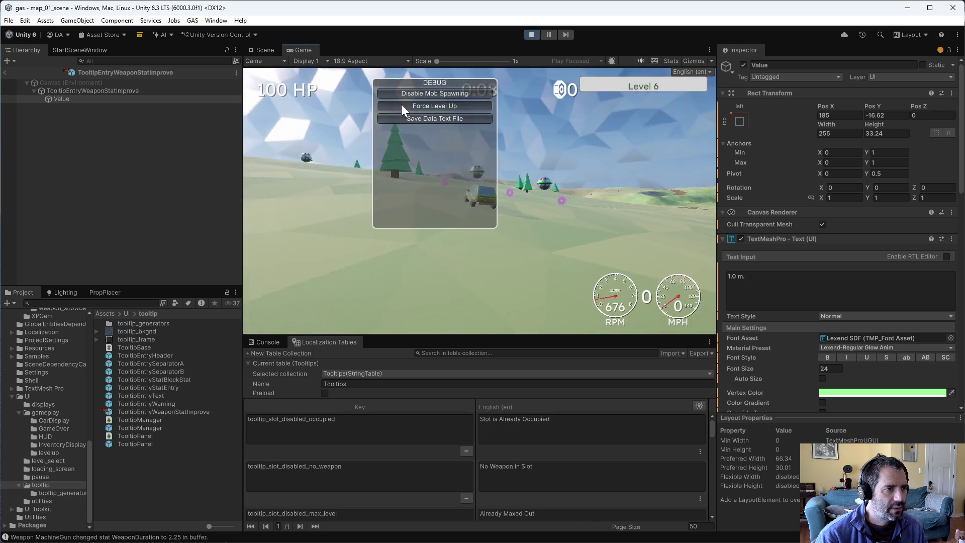
{"action": "left_click", "coordinate": [402, 108]}
{"action": "left_click_drag", "start_coordinate": [479, 88], "coordinate": [442, 167]}
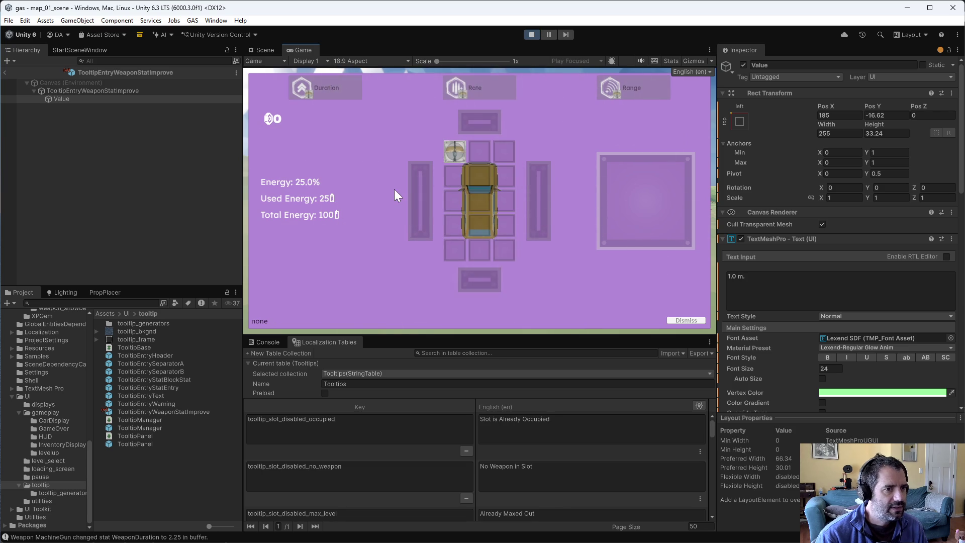
{"action": "left_click", "coordinate": [400, 106]}
{"action": "left_click_drag", "start_coordinate": [624, 86], "coordinate": [465, 141]}
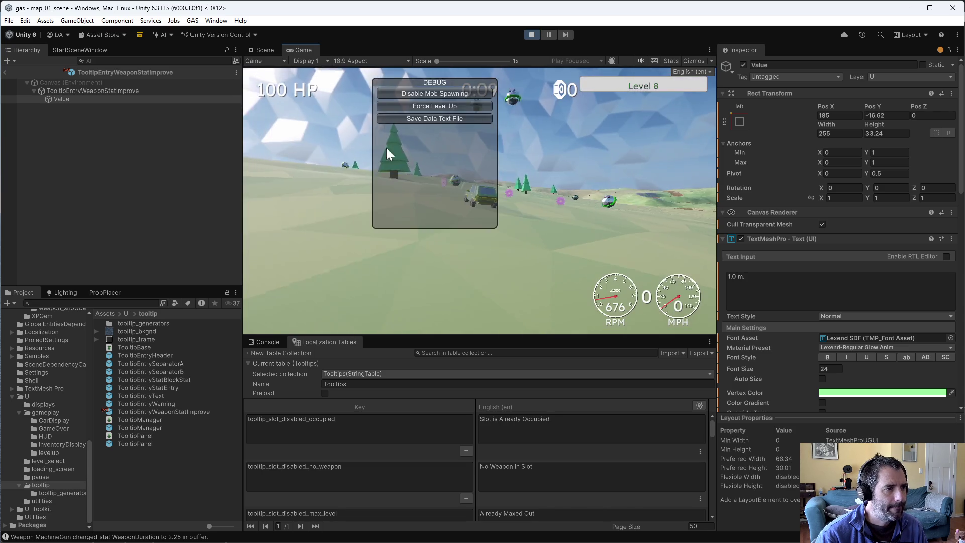
Step: Compare the Duration and Rate tooltip previews, then apply Rate for 4.5 per second
{"action": "left_click", "coordinate": [405, 103]}
{"action": "mouse_move", "coordinate": [452, 154]}
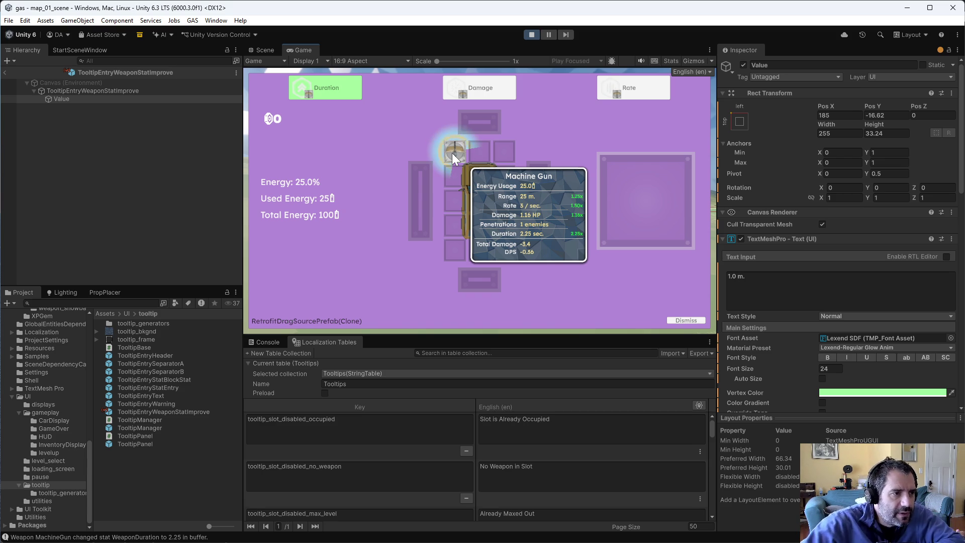
{"action": "mouse_move", "coordinate": [478, 93]}
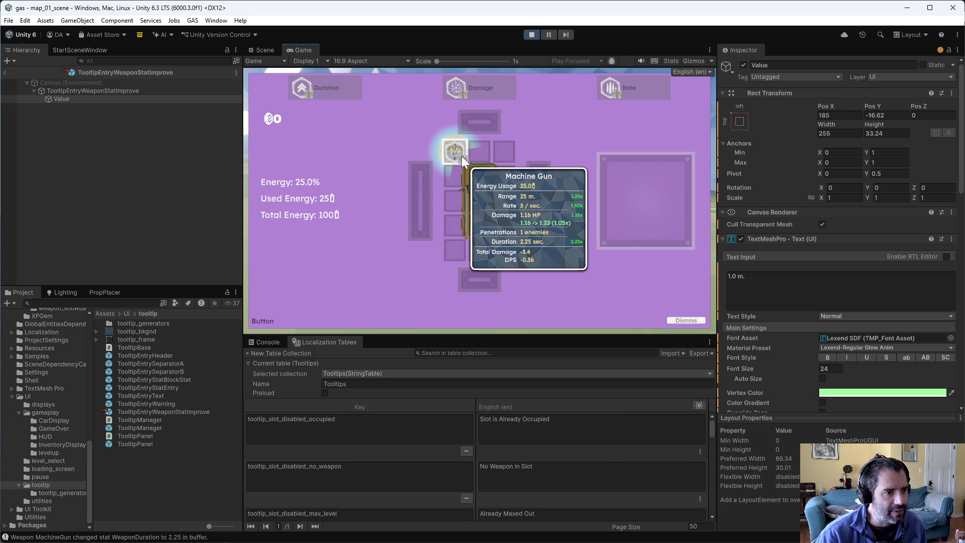
{"action": "left_click", "coordinate": [323, 96]}
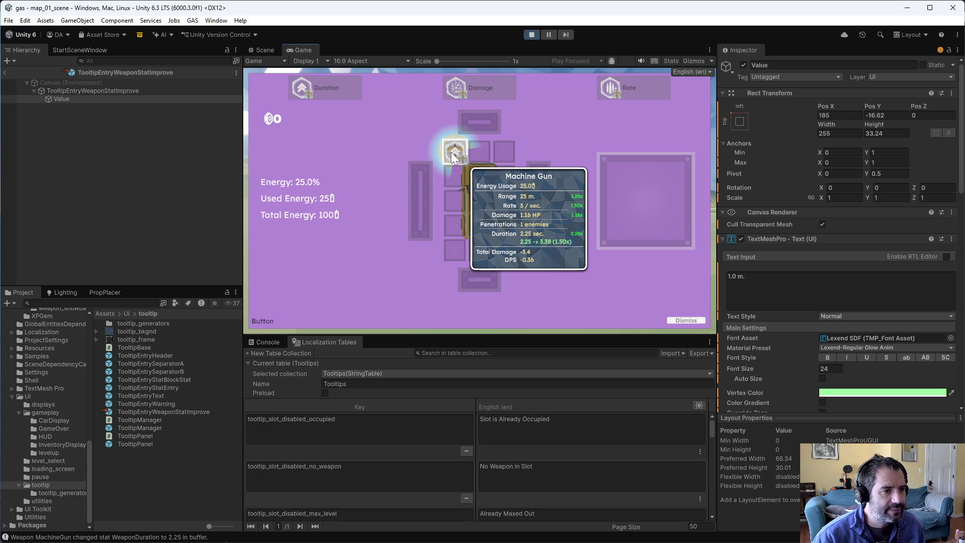
{"action": "left_click", "coordinate": [610, 92]}
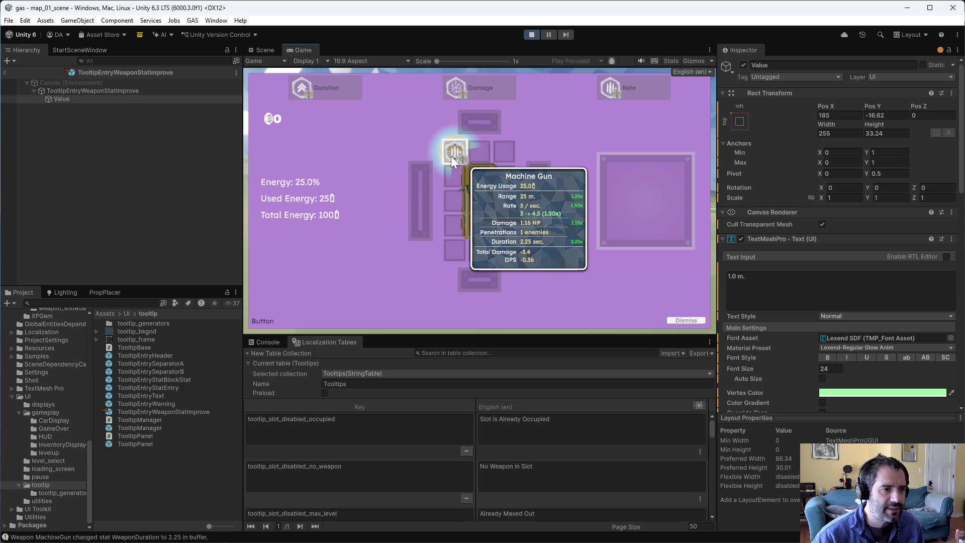
{"action": "left_click", "coordinate": [451, 156]}
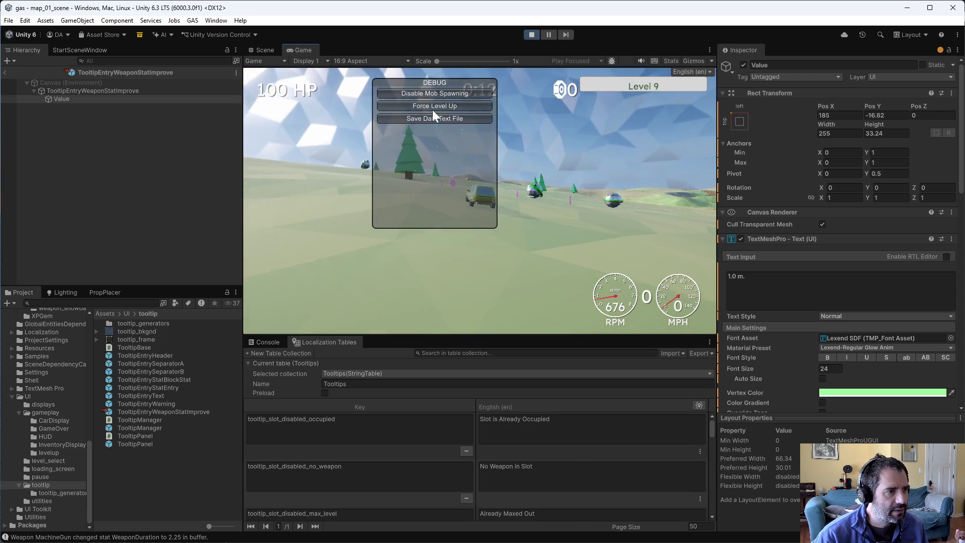
Step: Level up once more, preview a Damage upgrade on the Machine Gun, then stop the game
{"action": "left_click", "coordinate": [434, 113]}
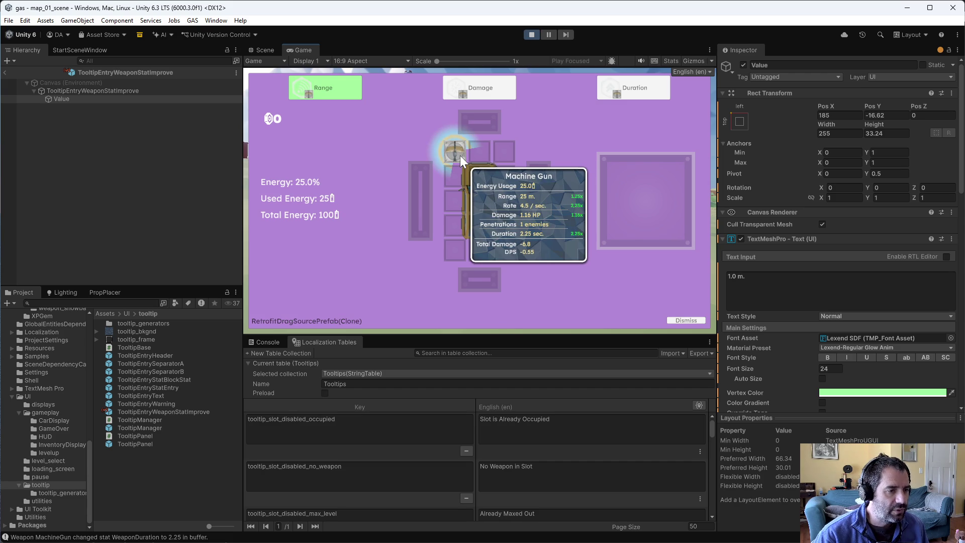
{"action": "left_click_drag", "start_coordinate": [475, 93], "coordinate": [462, 146]}
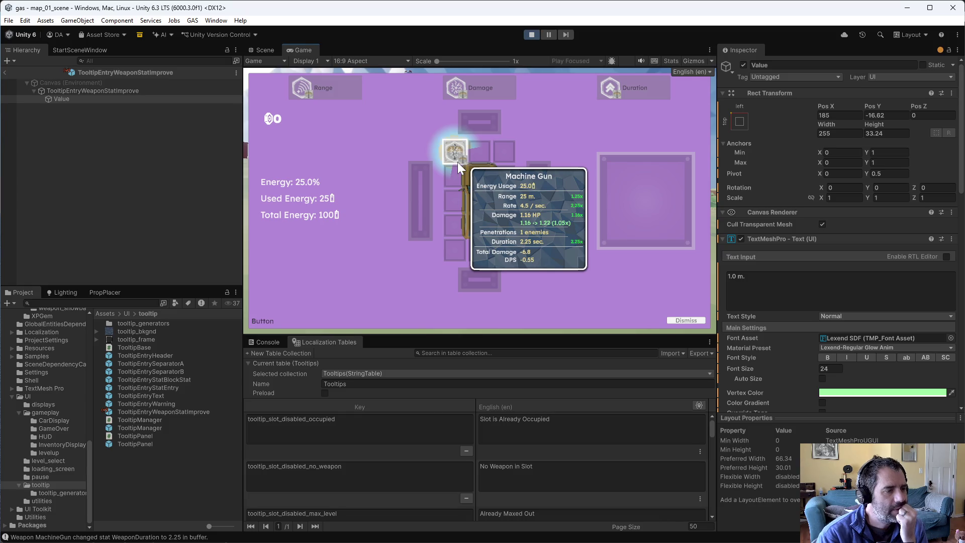
{"action": "left_click_drag", "start_coordinate": [454, 150], "coordinate": [364, 129]}
{"action": "left_click", "coordinate": [532, 34]}
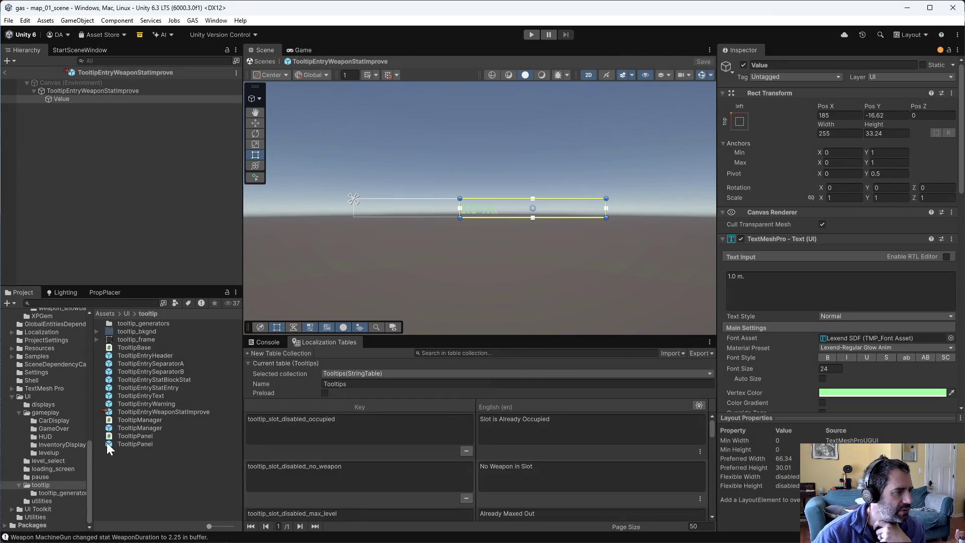
Step: Revert the GameManager prefab in Assets/Gameplay via Version Control > Revert, then switch to Emacs
{"action": "scroll", "coordinate": [53, 381], "scroll_direction": "up", "scroll_amount": 10}
{"action": "left_click", "coordinate": [48, 341]}
{"action": "left_click", "coordinate": [158, 476]}
{"action": "right_click", "coordinate": [152, 475]}
{"action": "mouse_move", "coordinate": [229, 169]}
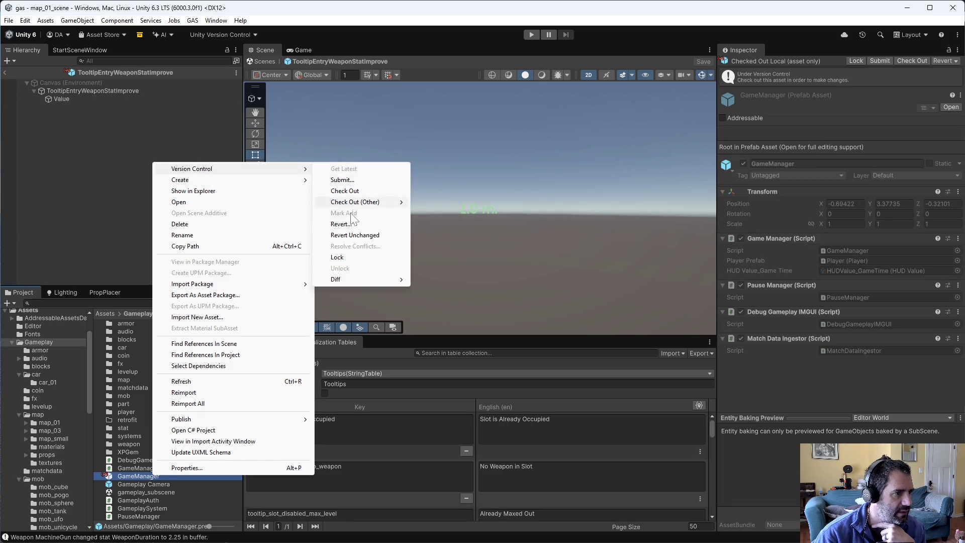
{"action": "left_click", "coordinate": [342, 224]}
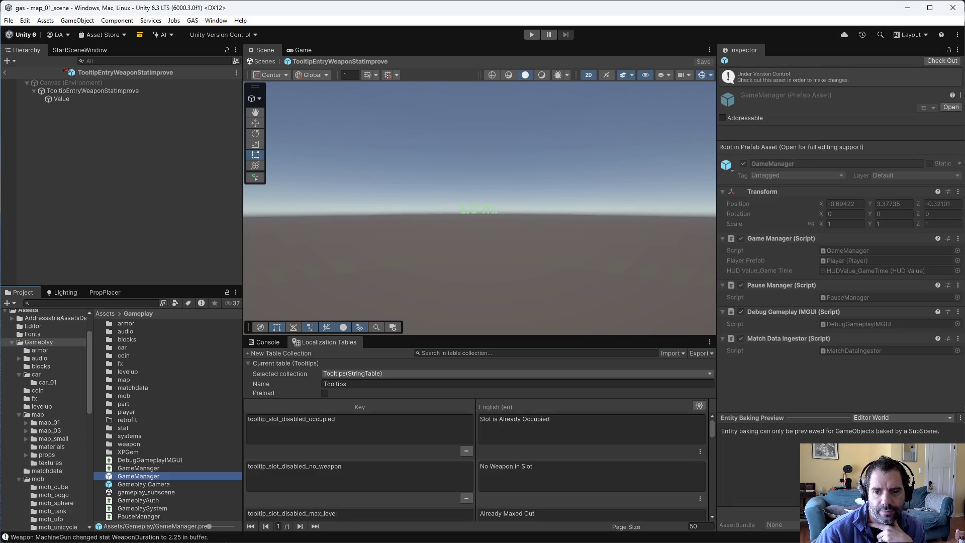
{"action": "key", "text": "alt+Tab"}
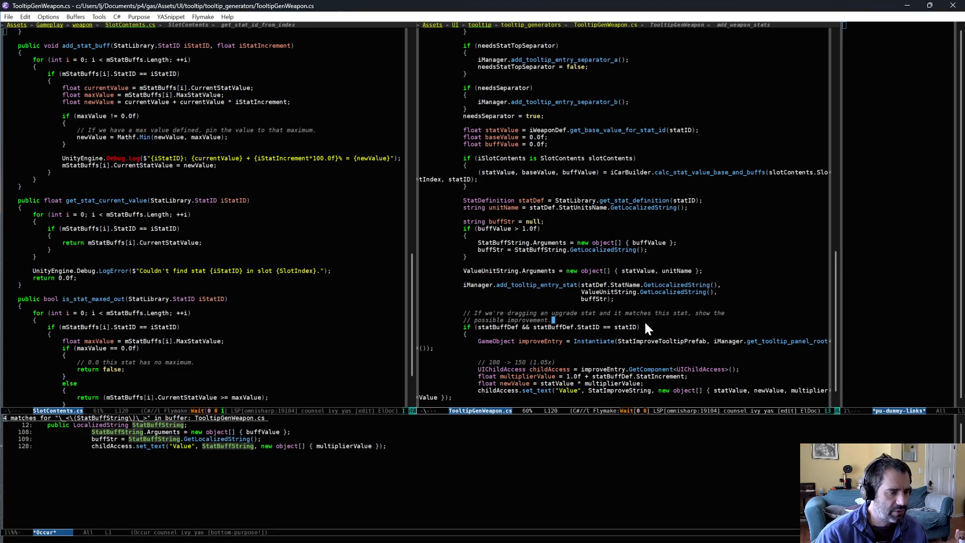
Step: Uncomment the allowedRetrofits.Add(weaponDef) line in LevelupManager.cs and save it
{"action": "key", "text": "ctrl+x"}
{"action": "type", "text": "bleve"}
{"action": "key", "text": "Return"}
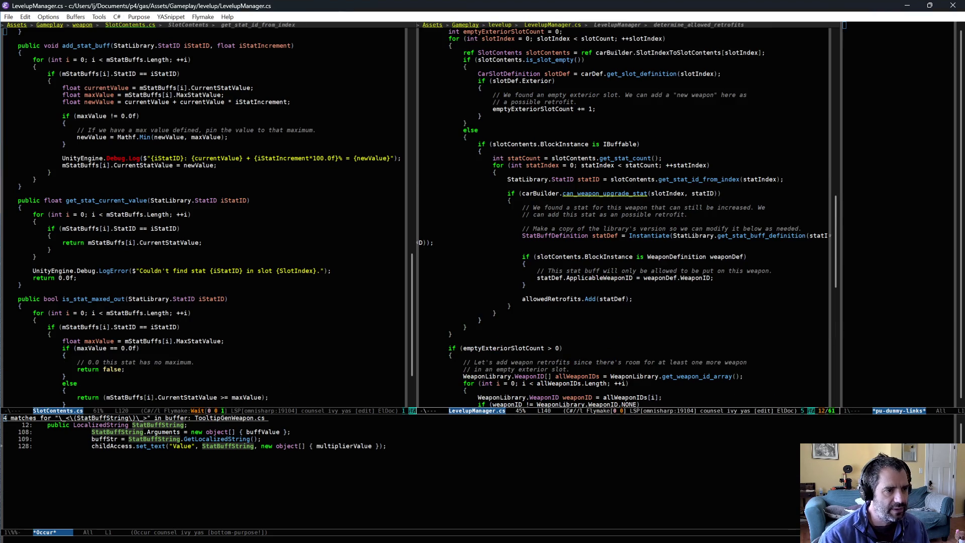
{"action": "scroll", "coordinate": [565, 321], "scroll_direction": "down", "scroll_amount": 5}
{"action": "left_click", "coordinate": [512, 347]}
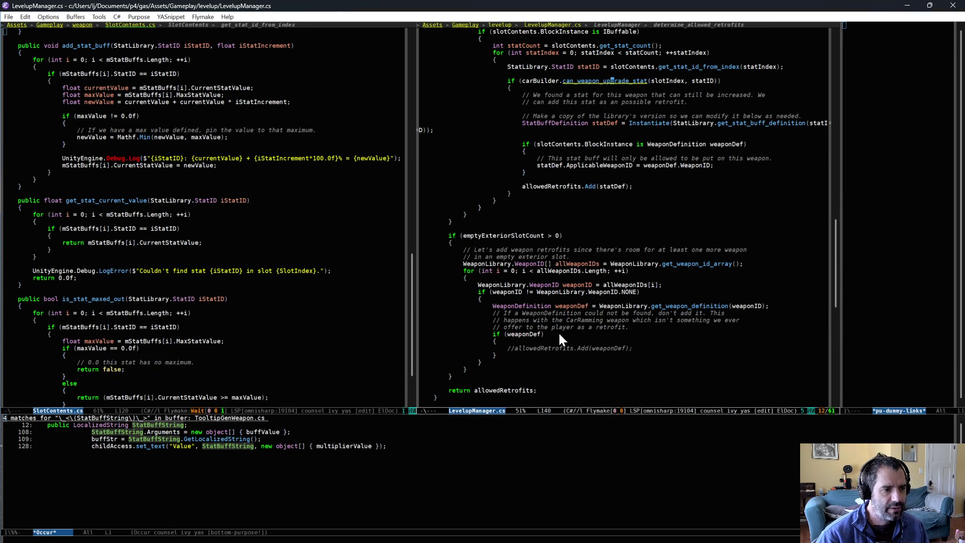
{"action": "key", "text": "BackSpace"}
{"action": "key", "text": "Delete"}
{"action": "key", "text": "ctrl+x"}
{"action": "key", "text": "ctrl+s"}
{"action": "key", "text": "alt+Tab"}
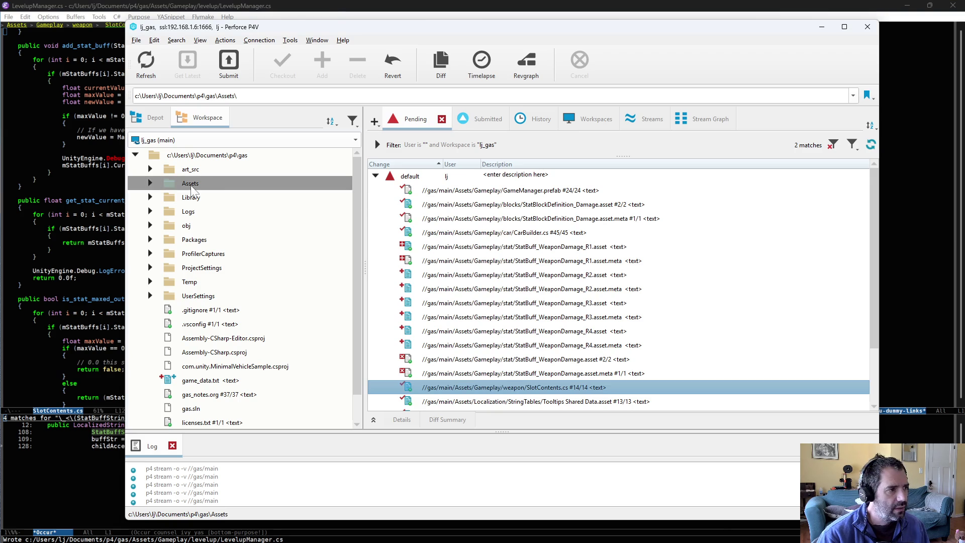
Step: Reconcile offline work in Assets into the changelist, then open the CarBuilder.cs diff
{"action": "right_click", "coordinate": [182, 183]}
{"action": "left_click", "coordinate": [251, 136]}
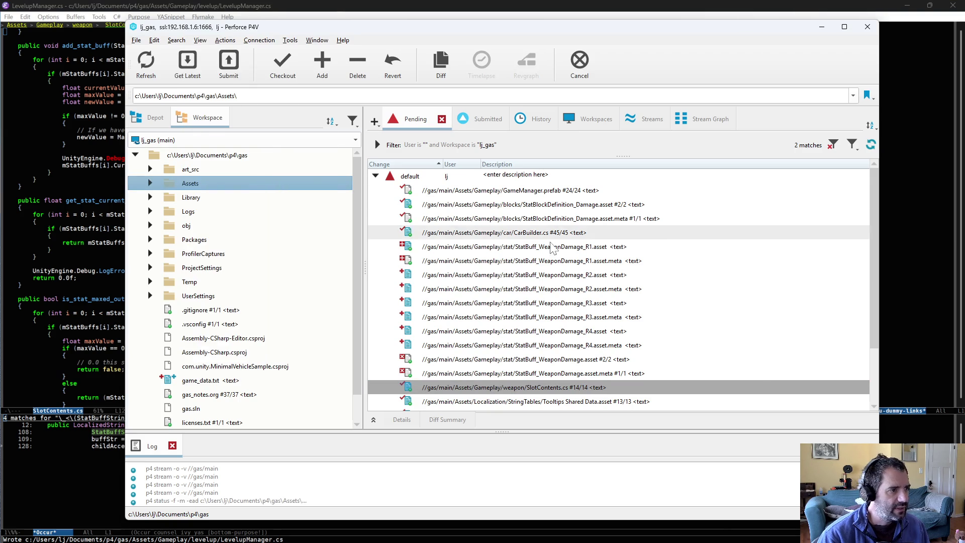
{"action": "left_click", "coordinate": [159, 374]}
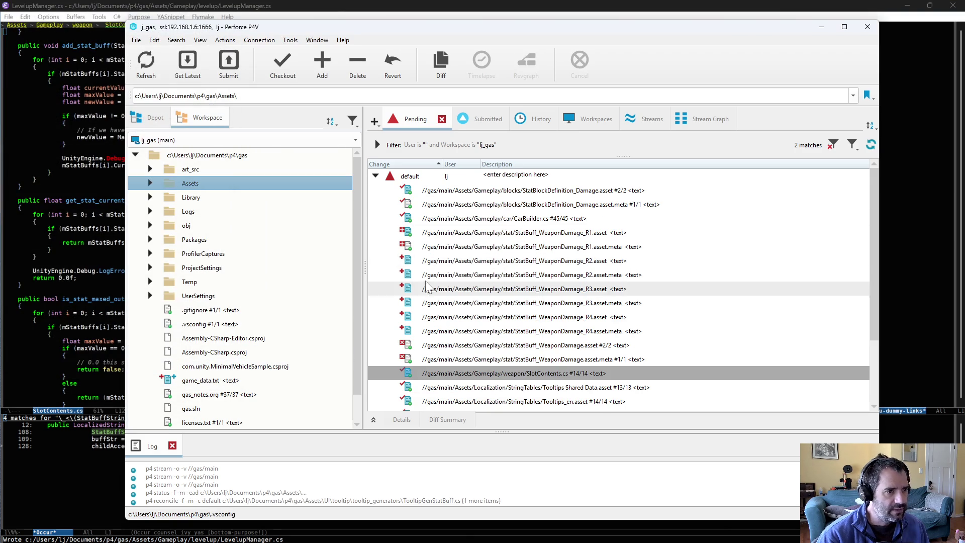
{"action": "left_click", "coordinate": [562, 190]}
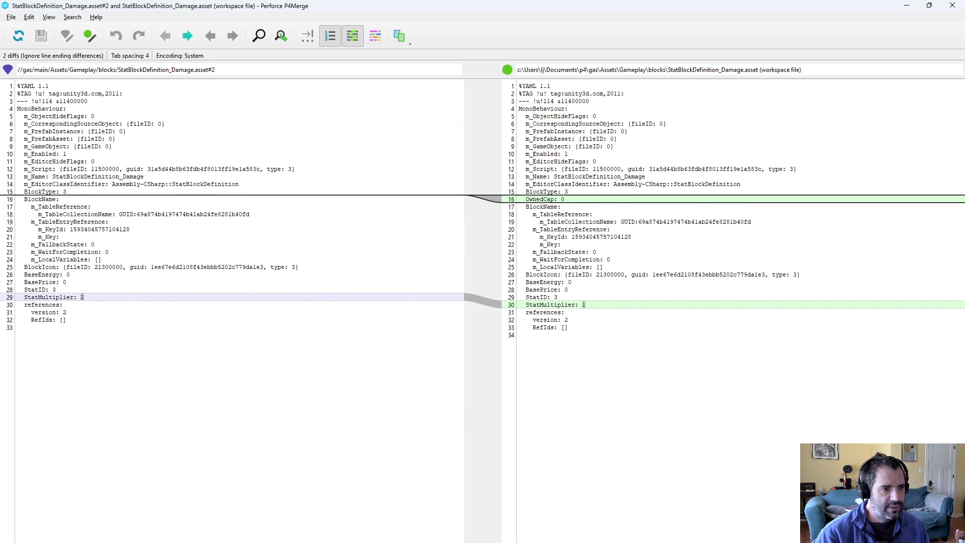
{"action": "key", "text": "ctrl+q"}
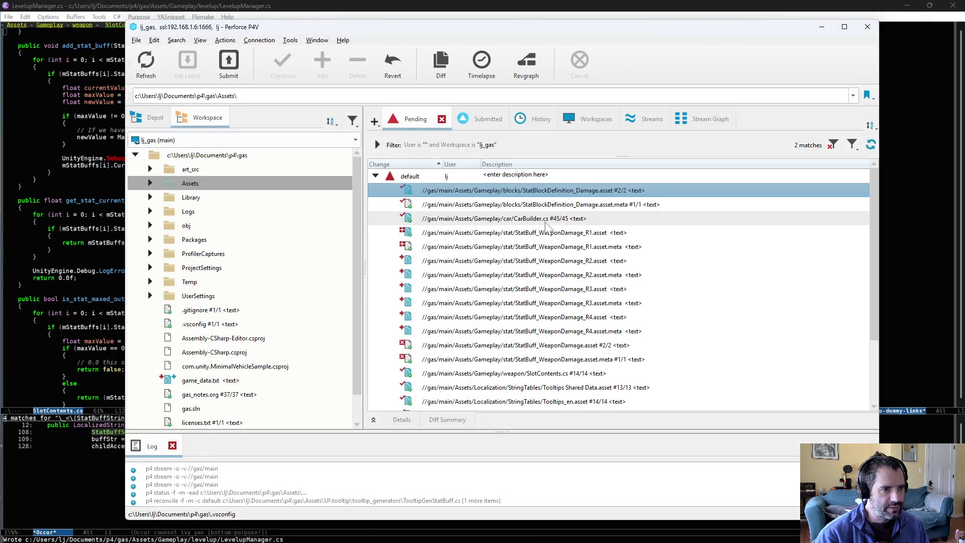
{"action": "left_click", "coordinate": [558, 223]}
{"action": "double_click", "coordinate": [560, 220]}
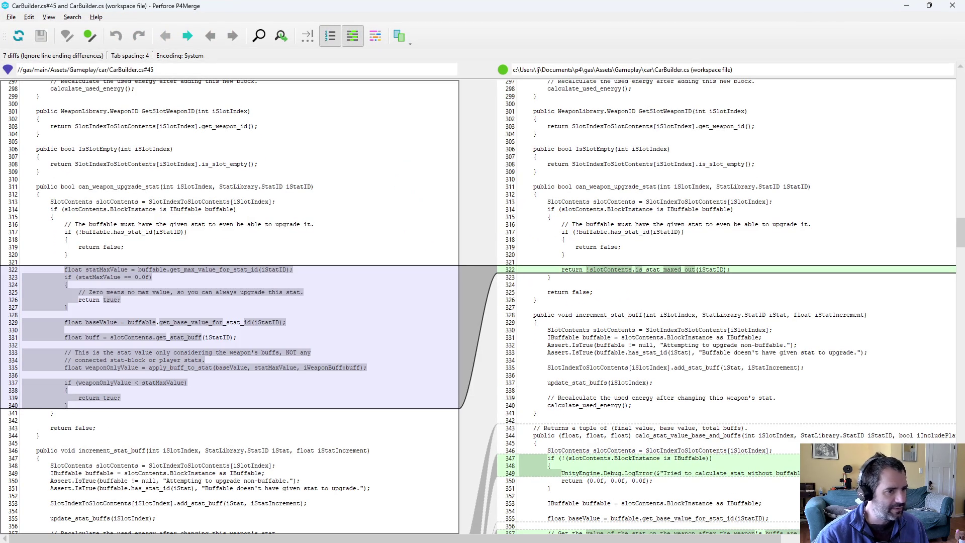
Step: Scroll through all CarBuilder.cs change blocks against the depot revision, then close P4Merge
{"action": "scroll", "coordinate": [483, 307], "scroll_direction": "down", "scroll_amount": 12}
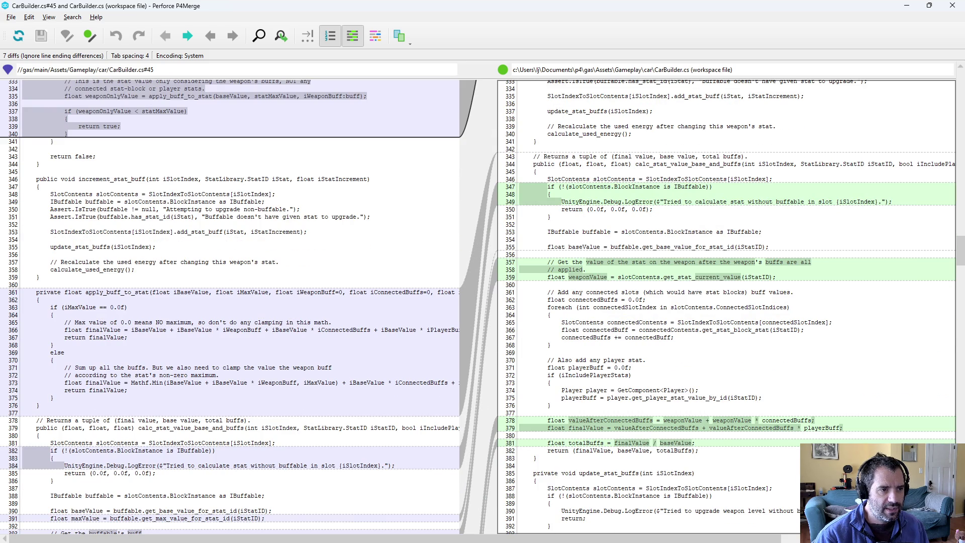
{"action": "scroll", "coordinate": [482, 307], "scroll_direction": "up", "scroll_amount": 9}
{"action": "scroll", "coordinate": [483, 306], "scroll_direction": "down", "scroll_amount": 5}
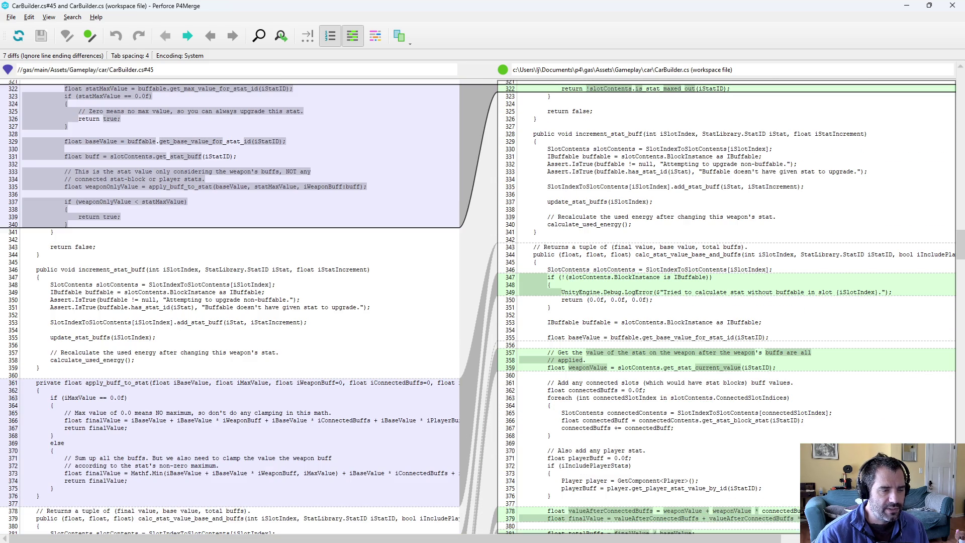
{"action": "scroll", "coordinate": [482, 307], "scroll_direction": "down", "scroll_amount": 4}
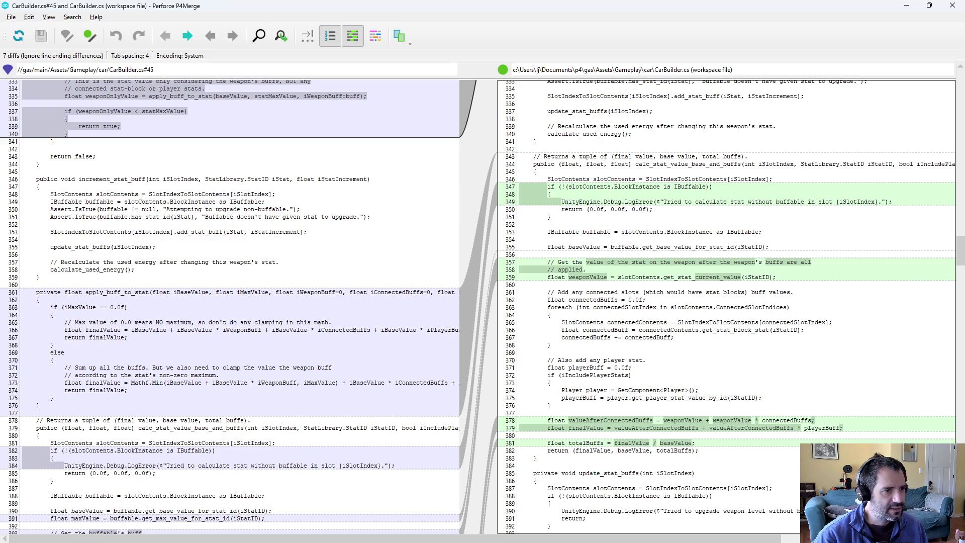
{"action": "scroll", "coordinate": [482, 307], "scroll_direction": "down", "scroll_amount": 3}
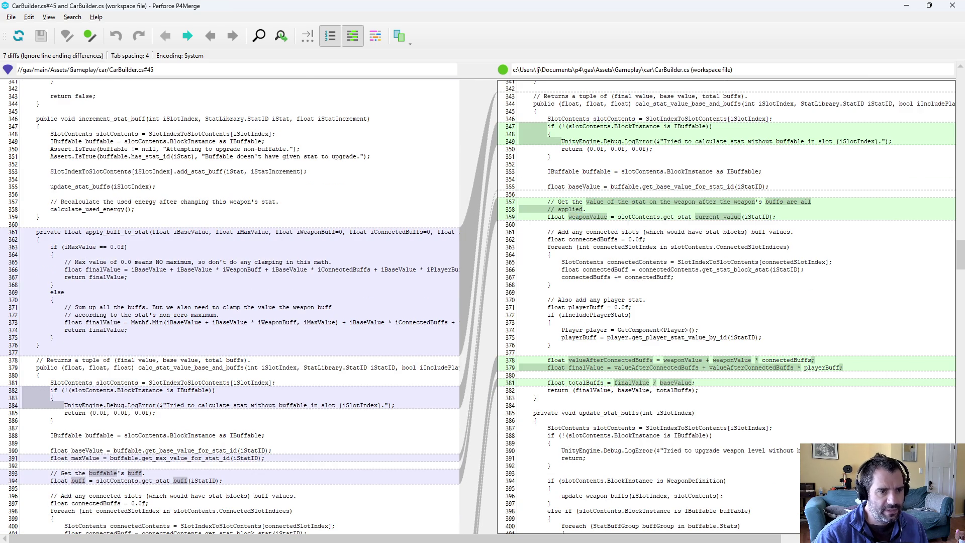
{"action": "scroll", "coordinate": [483, 307], "scroll_direction": "down", "scroll_amount": 4}
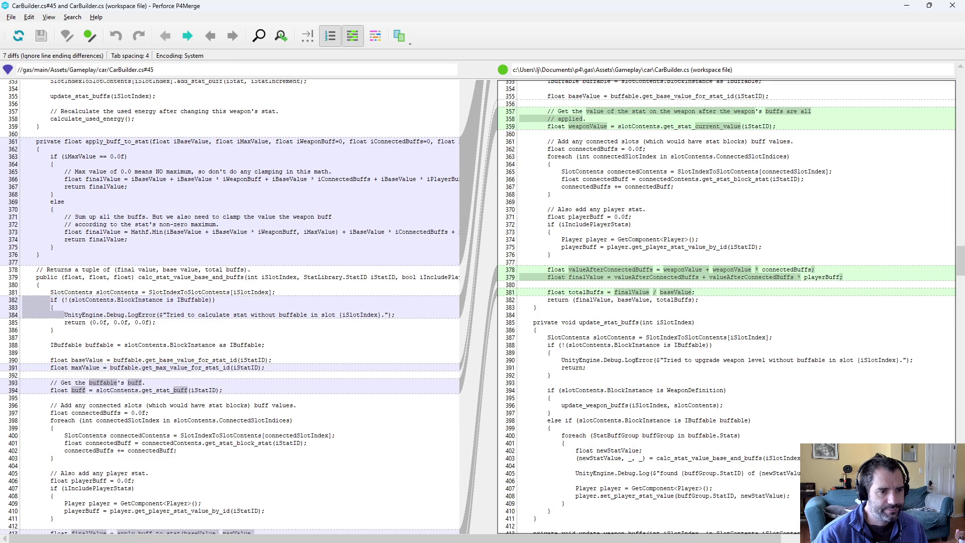
{"action": "left_click", "coordinate": [949, 8]}
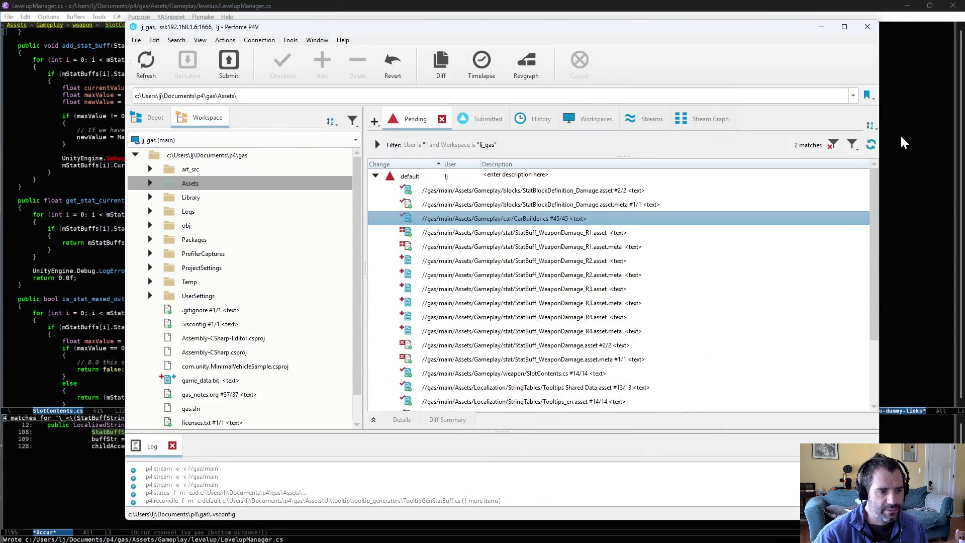
Step: Add '// Connected buffs apply to the weapon after all its buffs.' and '// Then we apply player buffs on top of the rest.' to CarBuilder.cs and save
{"action": "left_click", "coordinate": [900, 300]}
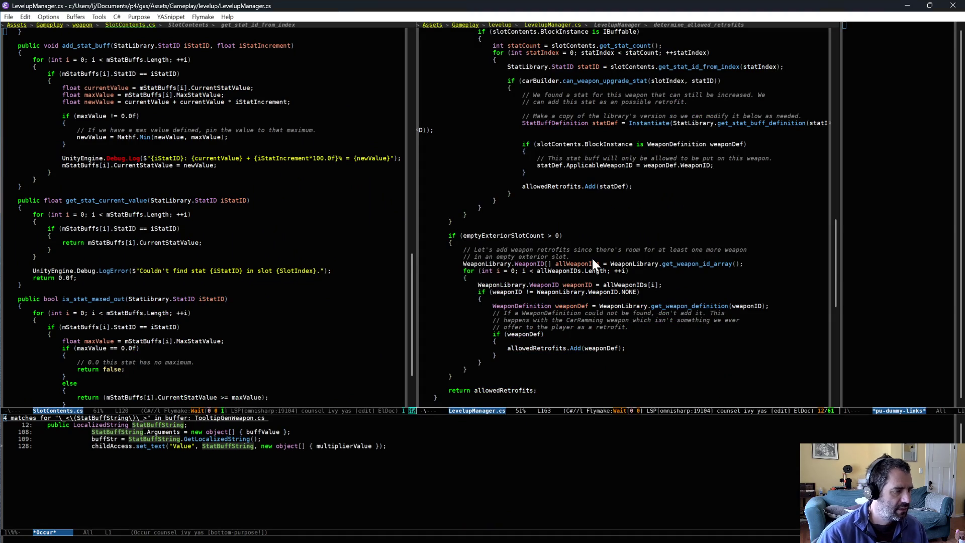
{"action": "key", "text": "ctrl+x"}
{"action": "type", "text": "bcar"}
{"action": "key", "text": "Return"}
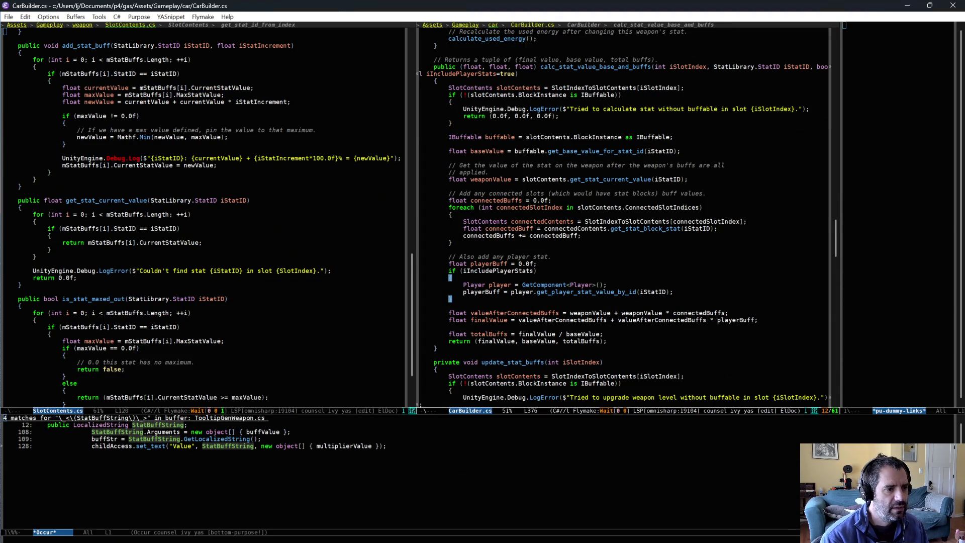
{"action": "key", "text": "Down"}
{"action": "key", "text": "Return"}
{"action": "type", "text": "// Connected buffs apply"}
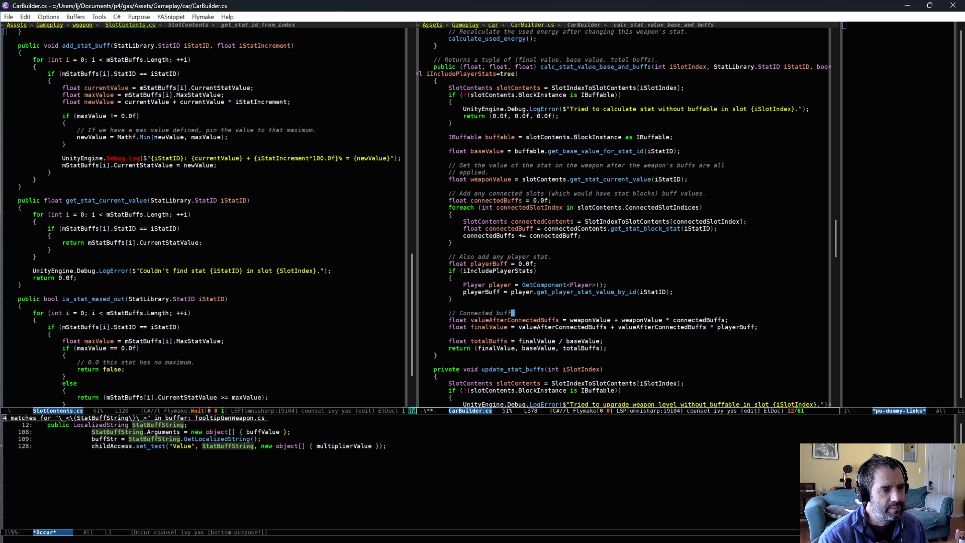
{"action": "type", "text": " to "}
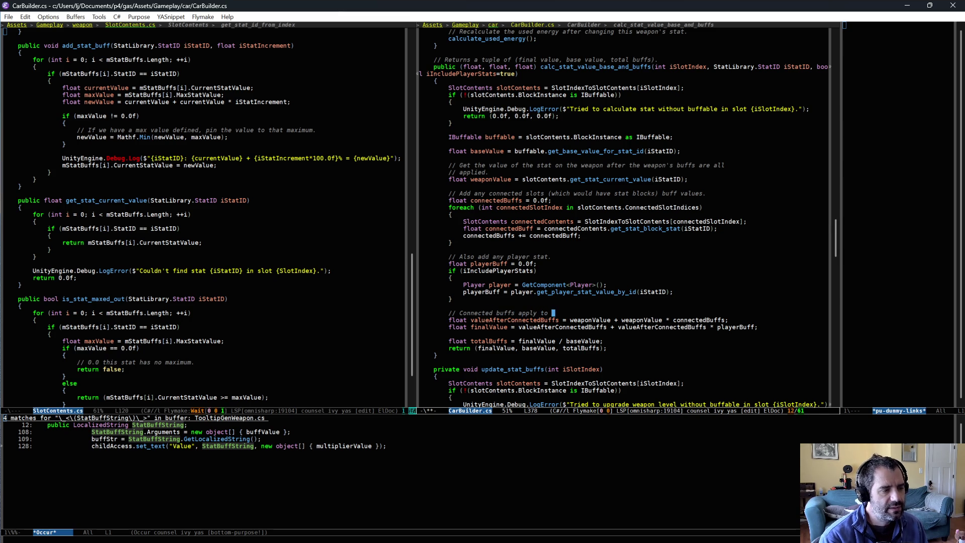
{"action": "type", "text": "the weapon after all its buffs."}
{"action": "key", "text": "Return"}
{"action": "type", "text": "// Then we apply player buffs on top of the rest."}
{"action": "key", "text": "ctrl+x"}
{"action": "key", "text": "ctrl+s"}
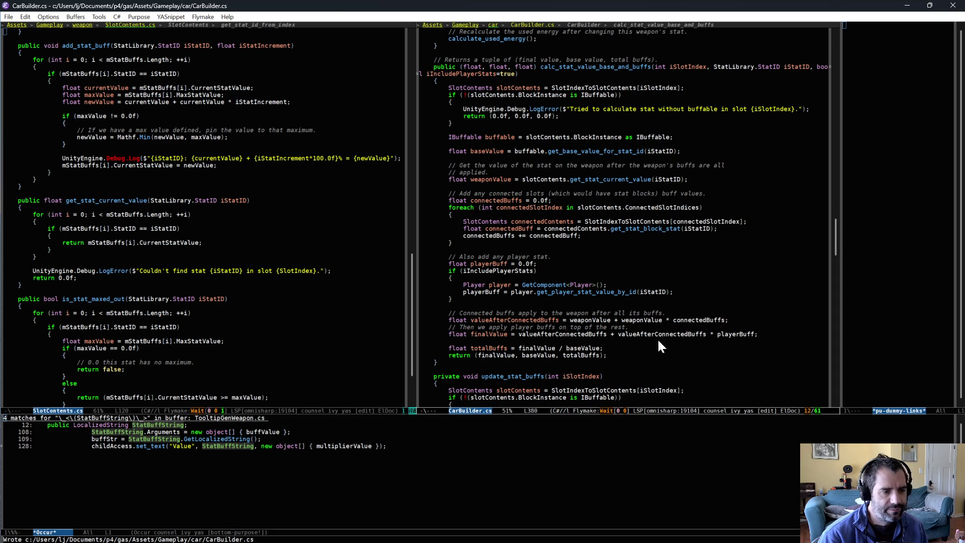
{"action": "key", "text": "alt+Tab"}
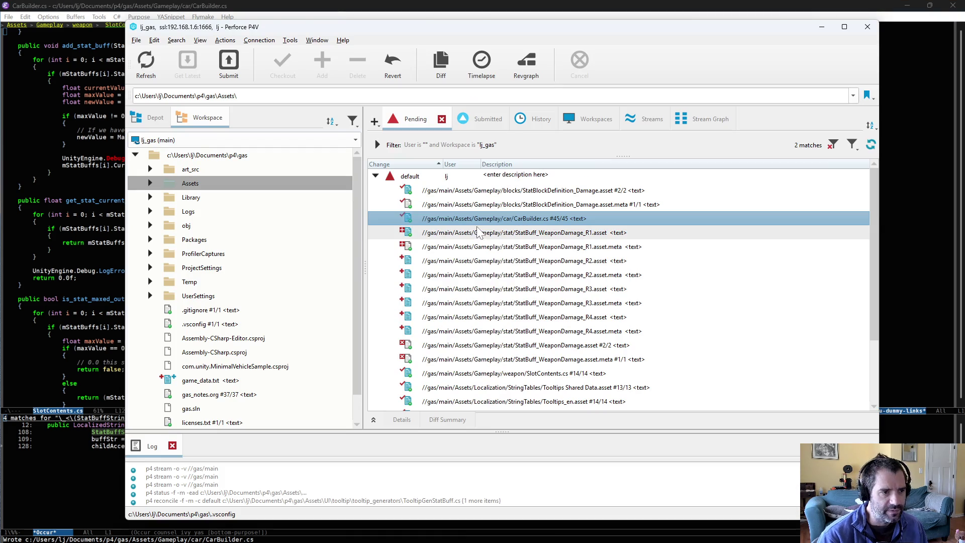
Step: Step through each CarBuilder.cs difference against revision 45, then close the diff
{"action": "double_click", "coordinate": [490, 221]}
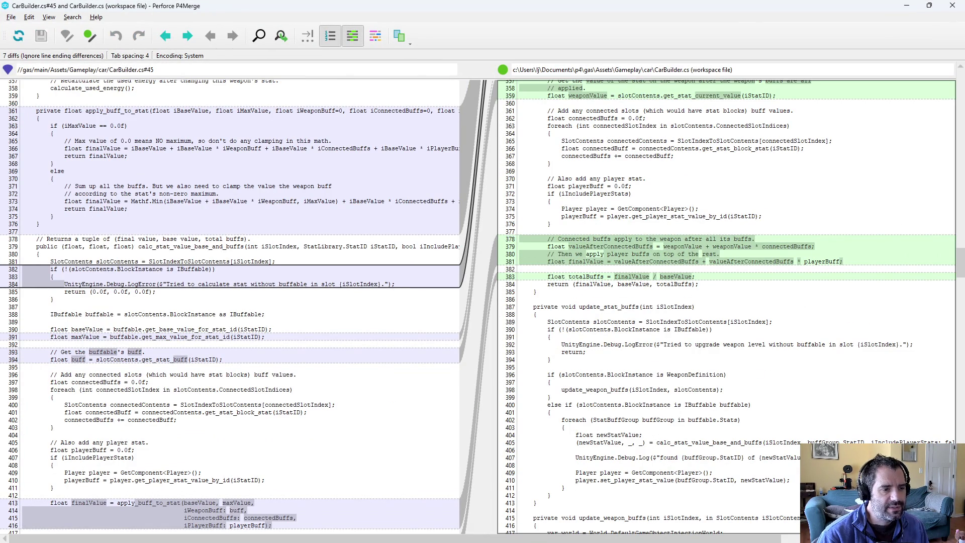
{"action": "key", "text": "ctrl+2"}
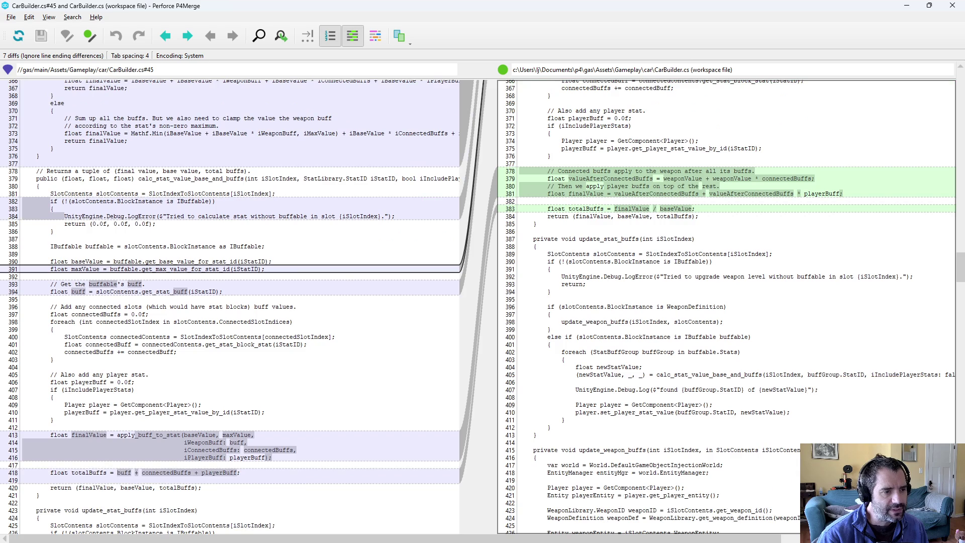
{"action": "key", "text": "ctrl+2"}
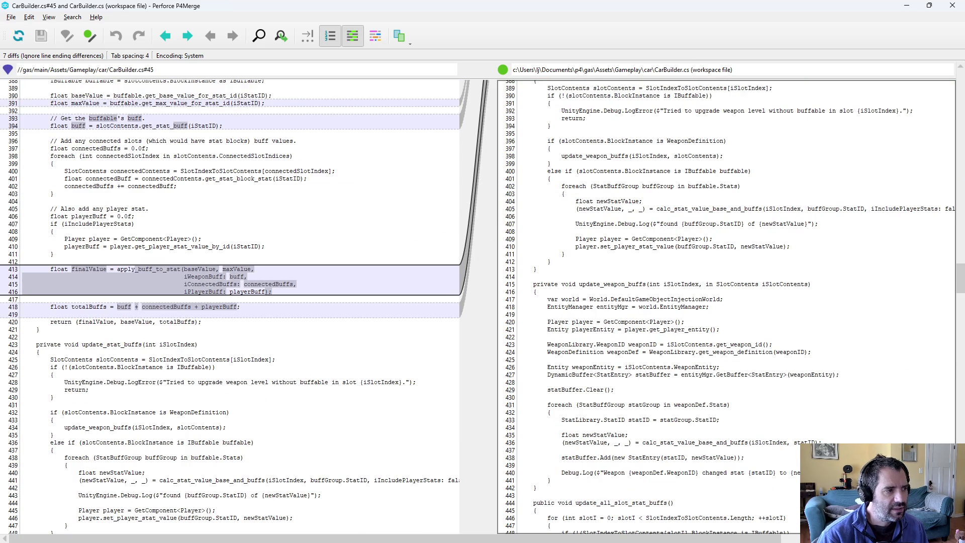
{"action": "key", "text": "ctrl+2"}
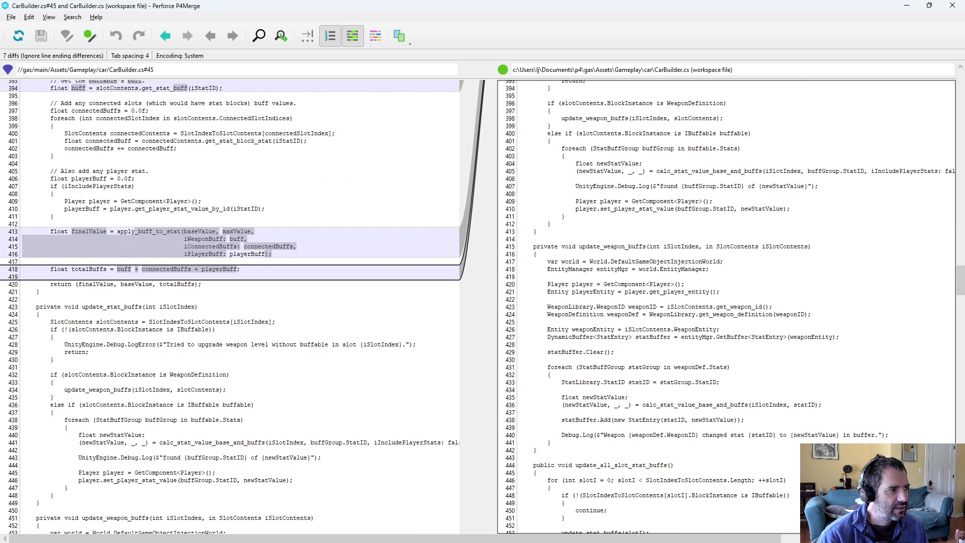
{"action": "scroll", "coordinate": [241, 302], "scroll_direction": "down", "scroll_amount": 5}
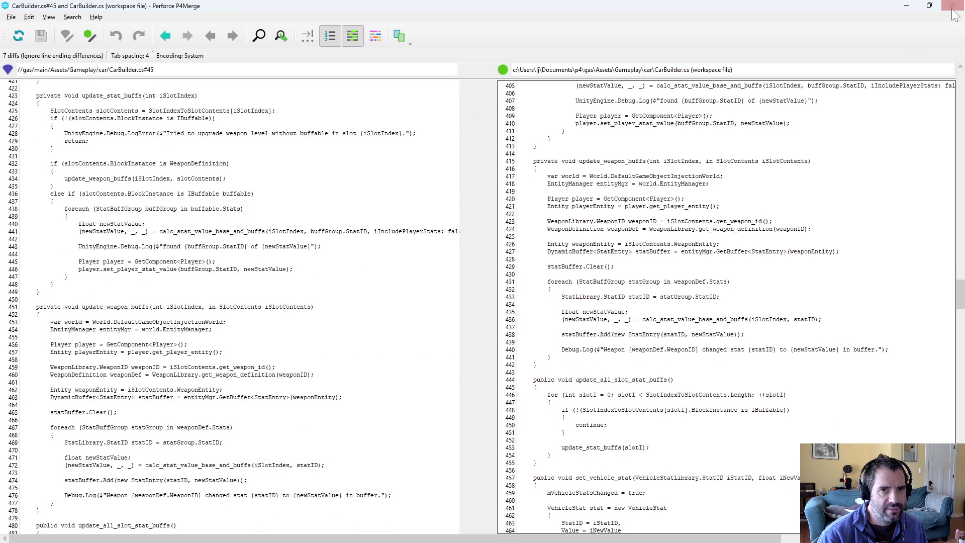
{"action": "left_click", "coordinate": [952, 8]}
Step: Select the StatBuff_WeaponDamage asset entries, then open the SlotContents.cs diff
{"action": "left_click", "coordinate": [605, 232]}
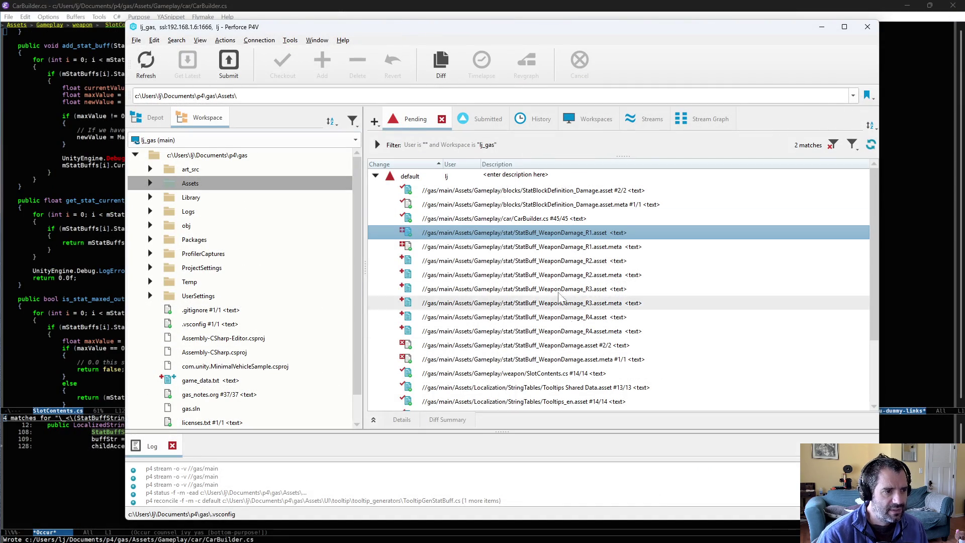
{"action": "left_click", "coordinate": [592, 345], "text": "shift"}
{"action": "left_click", "coordinate": [583, 232]}
{"action": "left_click", "coordinate": [588, 332], "text": "shift"}
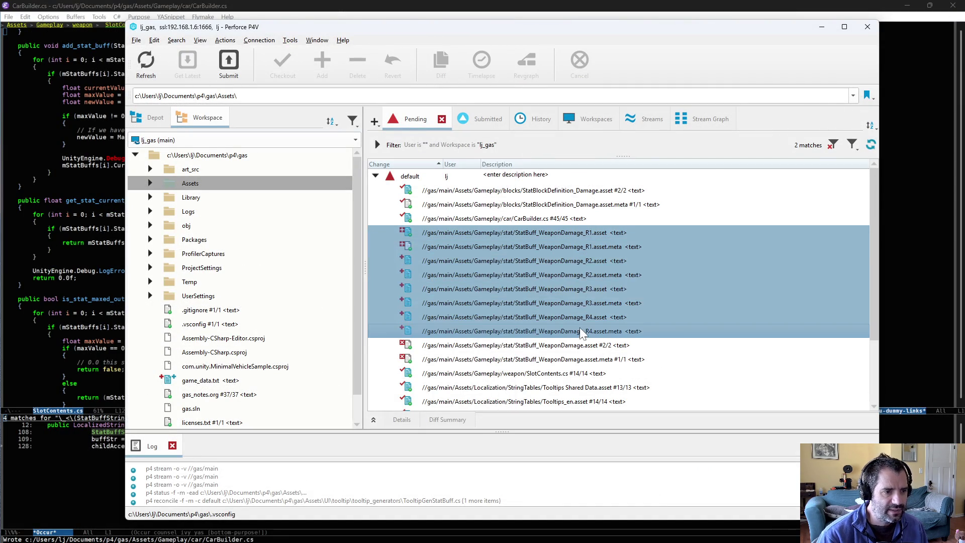
{"action": "scroll", "coordinate": [588, 331], "scroll_direction": "down", "scroll_amount": 2}
{"action": "left_click", "coordinate": [618, 289]}
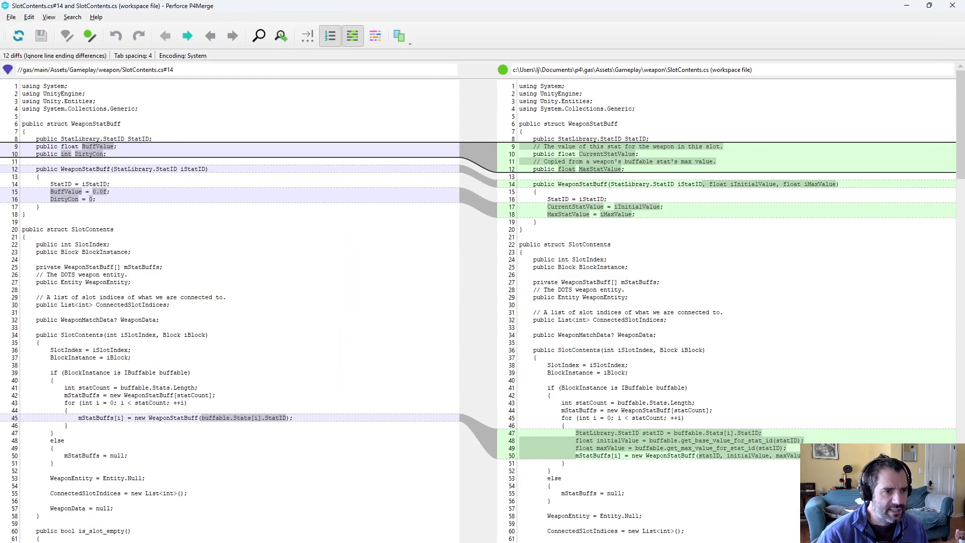
Step: Trace CurrentStatValue, MaxStatValue and the max-value clamping lines in the SlotContents.cs diff
{"action": "double_click", "coordinate": [607, 153]}
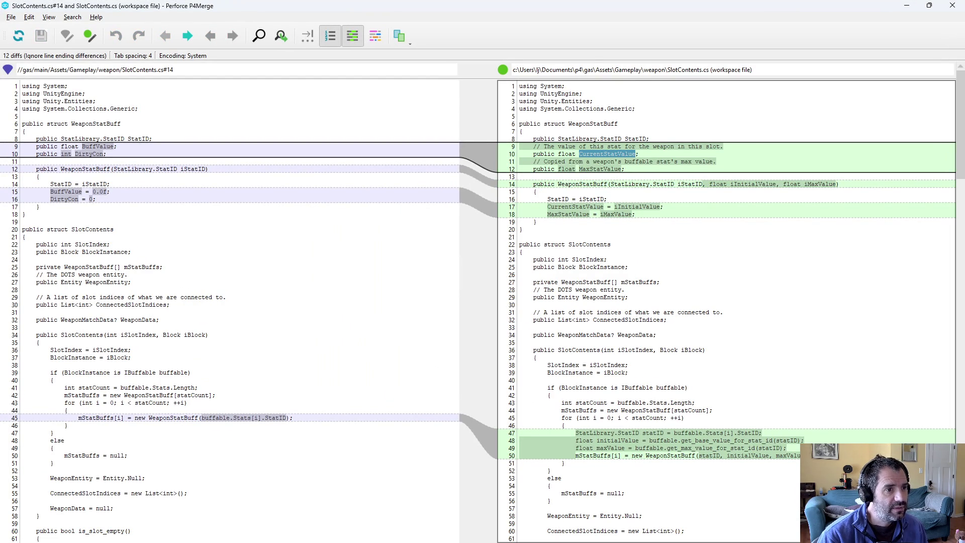
{"action": "double_click", "coordinate": [600, 169]}
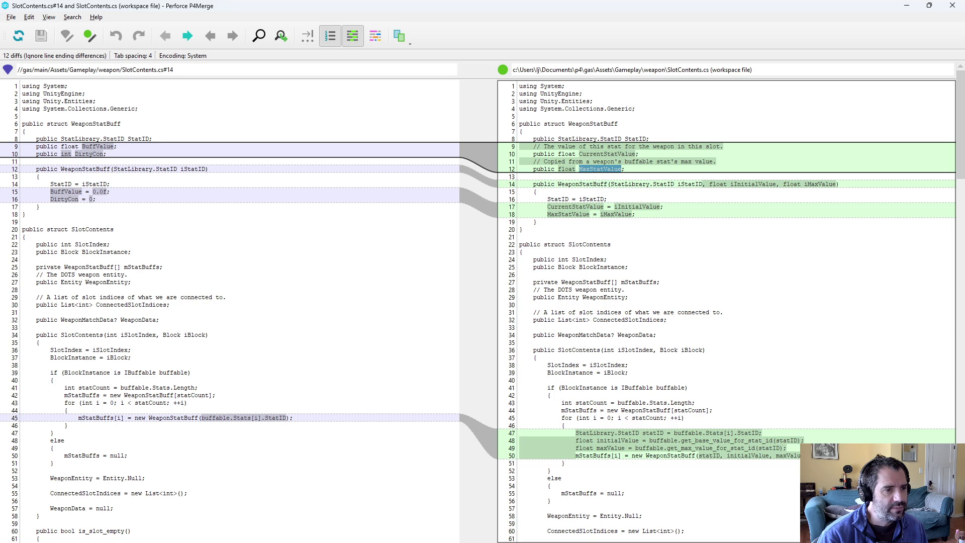
{"action": "scroll", "coordinate": [727, 312], "scroll_direction": "down", "scroll_amount": 7}
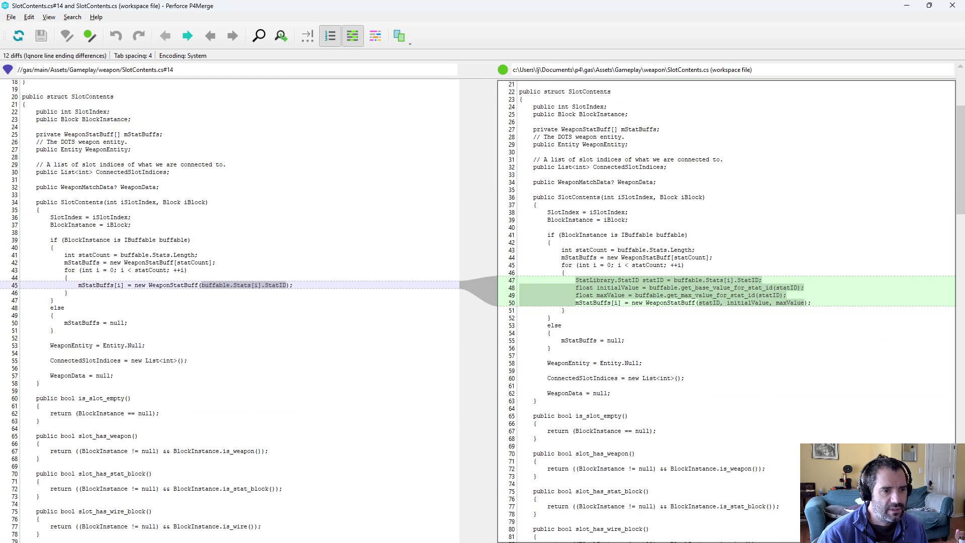
{"action": "scroll", "coordinate": [727, 312], "scroll_direction": "down", "scroll_amount": 20}
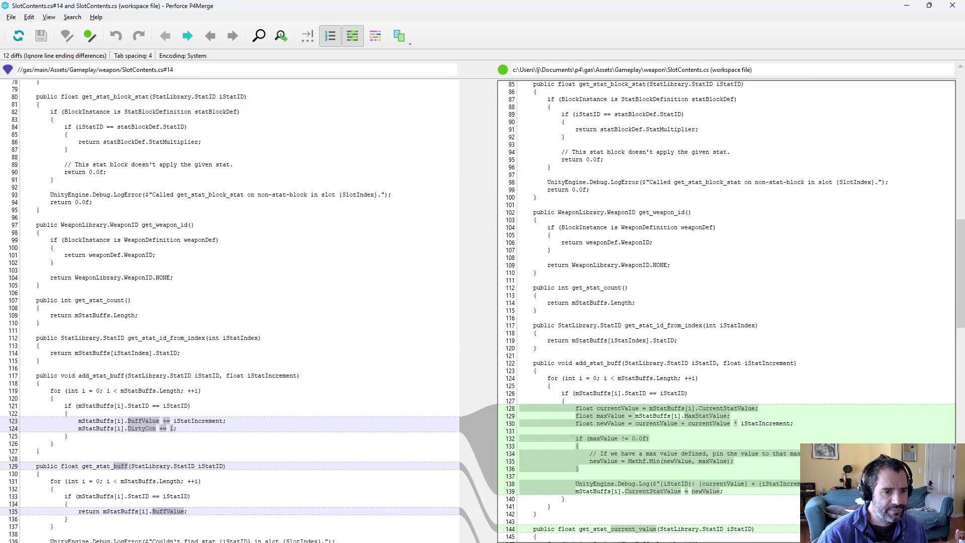
{"action": "scroll", "coordinate": [727, 311], "scroll_direction": "down", "scroll_amount": 7}
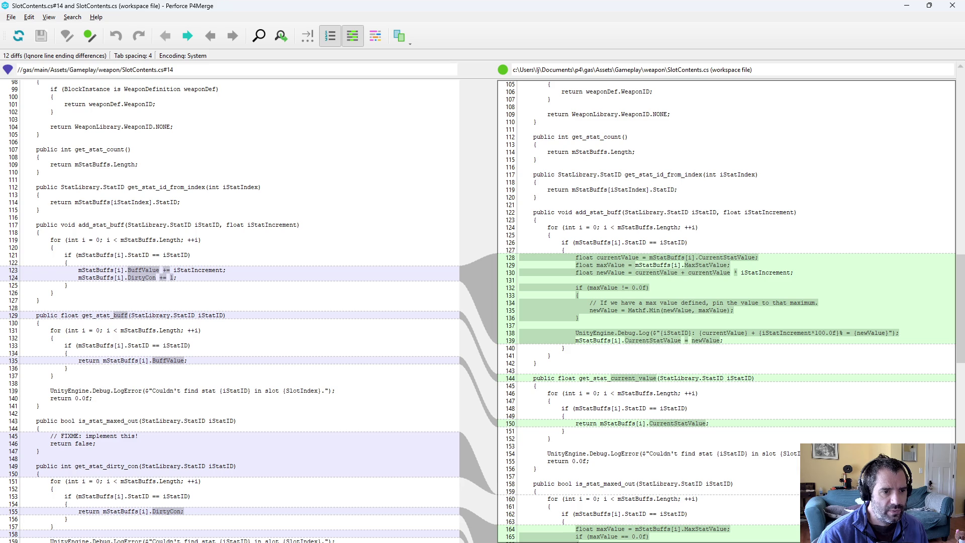
{"action": "left_click_drag", "start_coordinate": [583, 300], "coordinate": [819, 320]}
{"action": "left_click", "coordinate": [704, 382]}
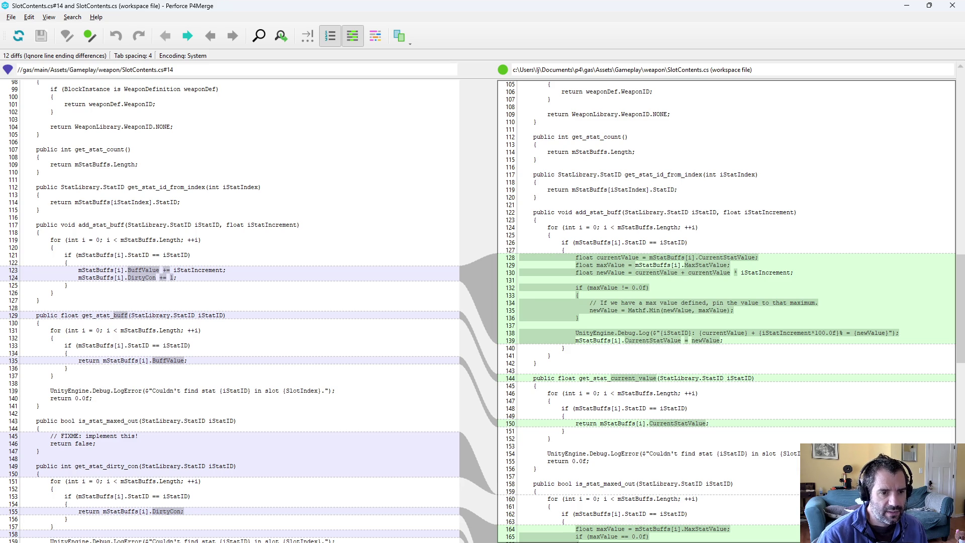
Step: Close the diff and return to the SlotContents.cs code in Emacs
{"action": "left_click", "coordinate": [953, 5]}
{"action": "key", "text": "alt+Tab"}
{"action": "left_click", "coordinate": [41, 214]}
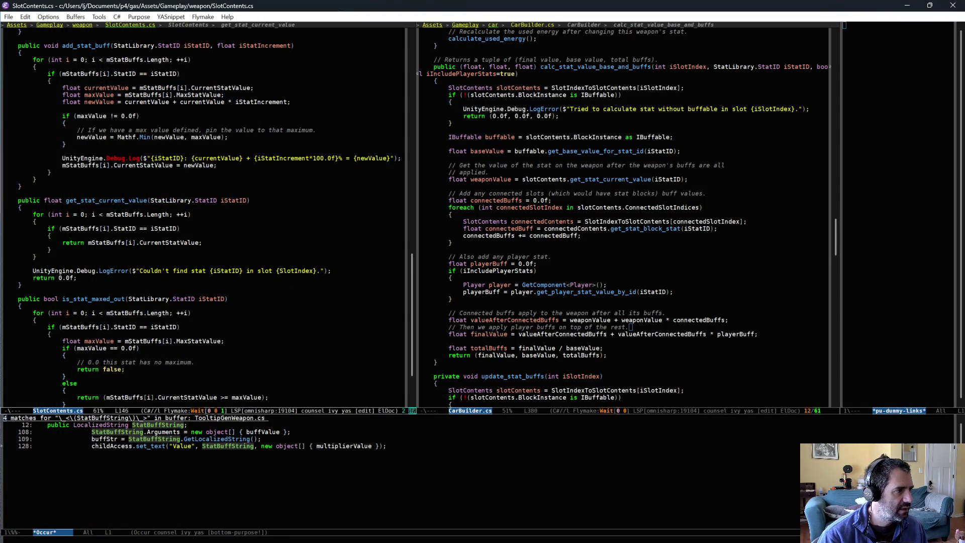
Step: Delete the Debug.Log line from add_stat_buff and save SlotContents.cs
{"action": "triple_click", "coordinate": [120, 158]}
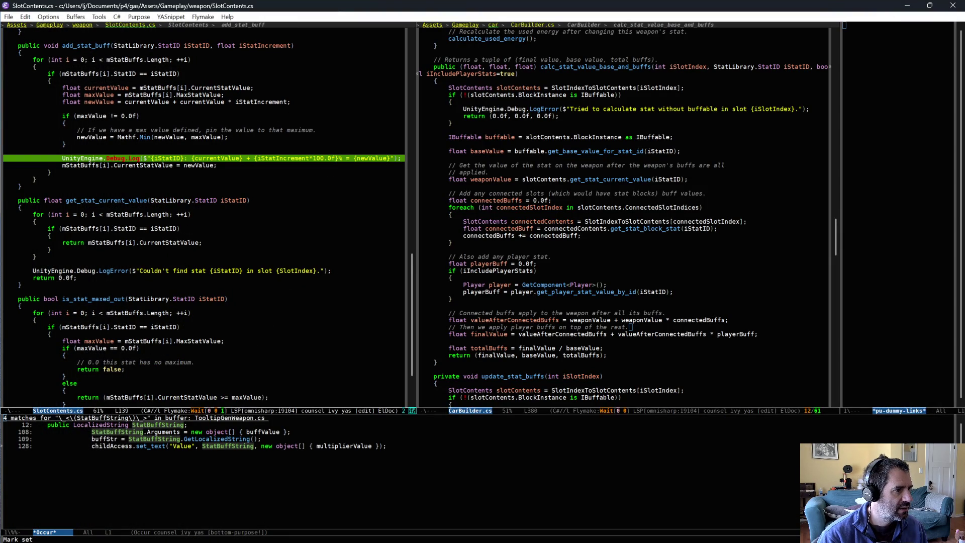
{"action": "key", "text": "ctrl+w"}
{"action": "key", "text": "ctrl+x"}
{"action": "key", "text": "ctrl+s"}
Step: Diff SlotContents.cs against the depot, checking CurrentStatValue versus maxValue in the maxed-out check
{"action": "key", "text": "alt+Tab"}
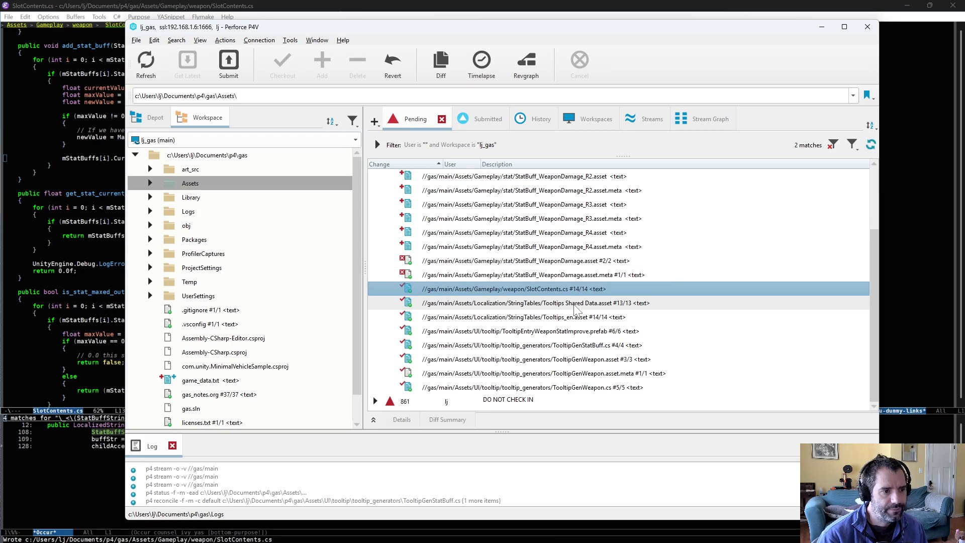
{"action": "key", "text": "ctrl+2"}
{"action": "key", "text": "ctrl+2"}
{"action": "key", "text": "ctrl+2"}
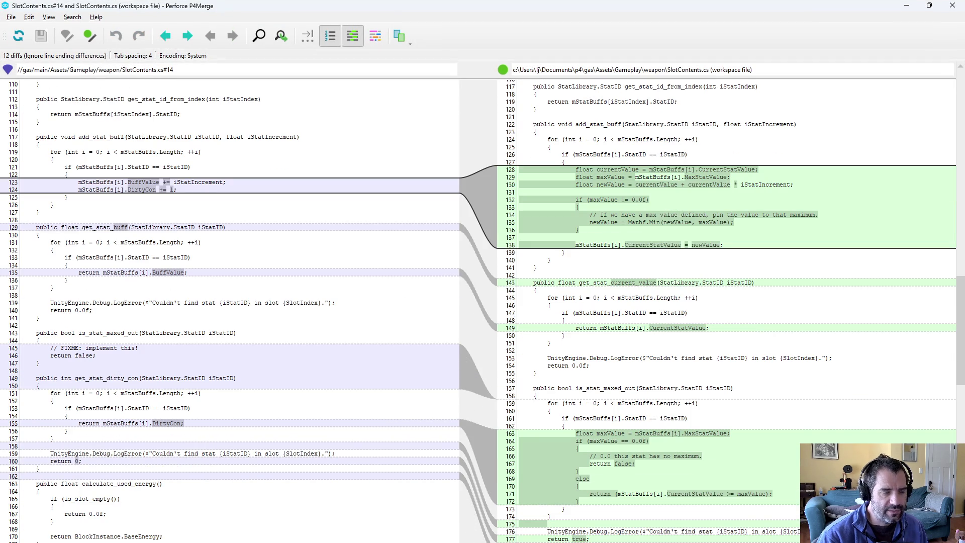
{"action": "double_click", "coordinate": [623, 282]}
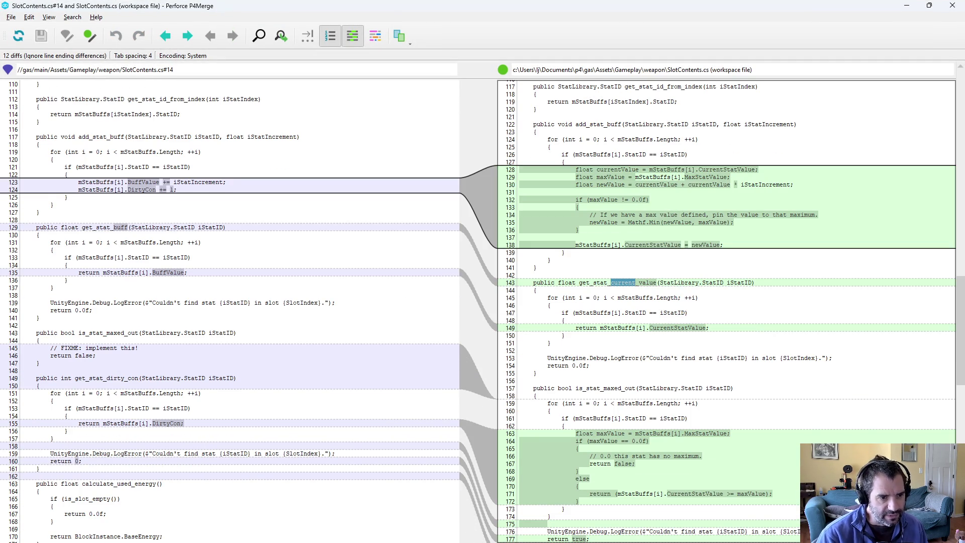
{"action": "scroll", "coordinate": [623, 281], "scroll_direction": "down", "scroll_amount": 4}
{"action": "scroll", "coordinate": [623, 281], "scroll_direction": "down", "scroll_amount": 1}
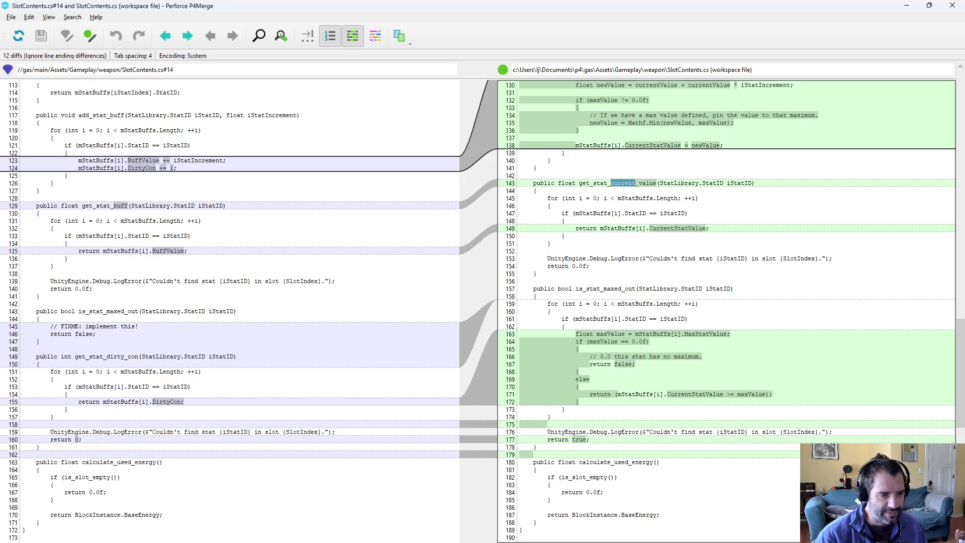
{"action": "left_click", "coordinate": [618, 363]}
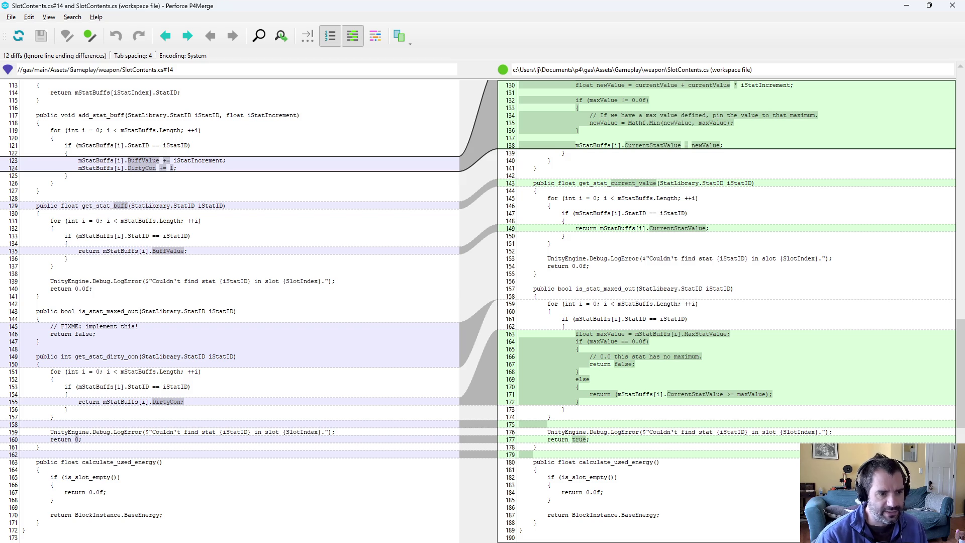
{"action": "double_click", "coordinate": [695, 394]}
{"action": "double_click", "coordinate": [751, 395]}
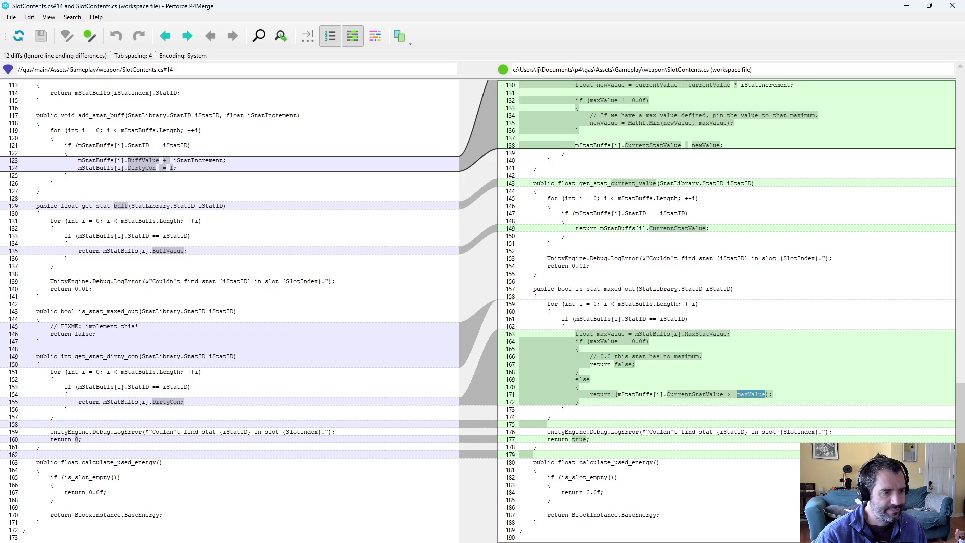
{"action": "key", "text": "alt+F4"}
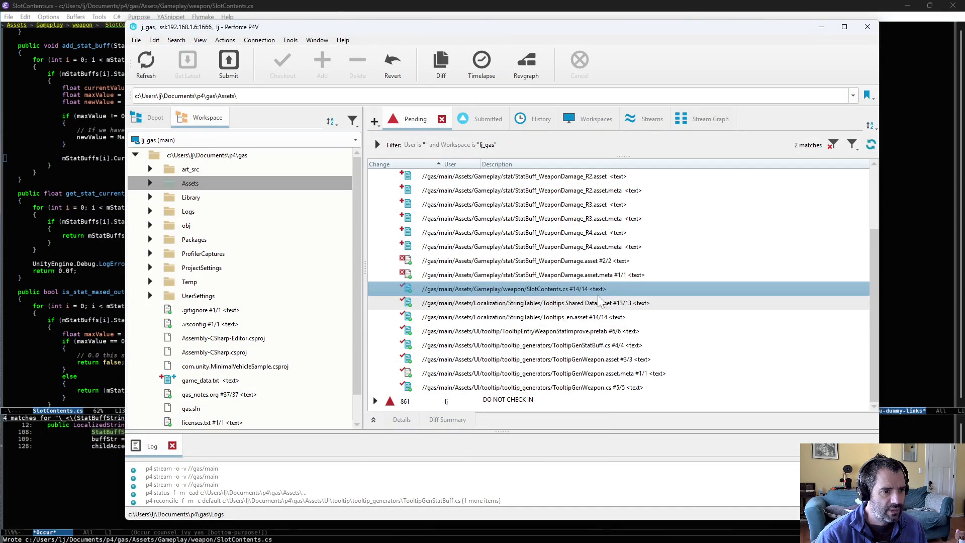
Step: Look over the buffValue and StatImproveString changes in the TooltipGenWeapon.cs diff, then return to Emacs
{"action": "double_click", "coordinate": [600, 388]}
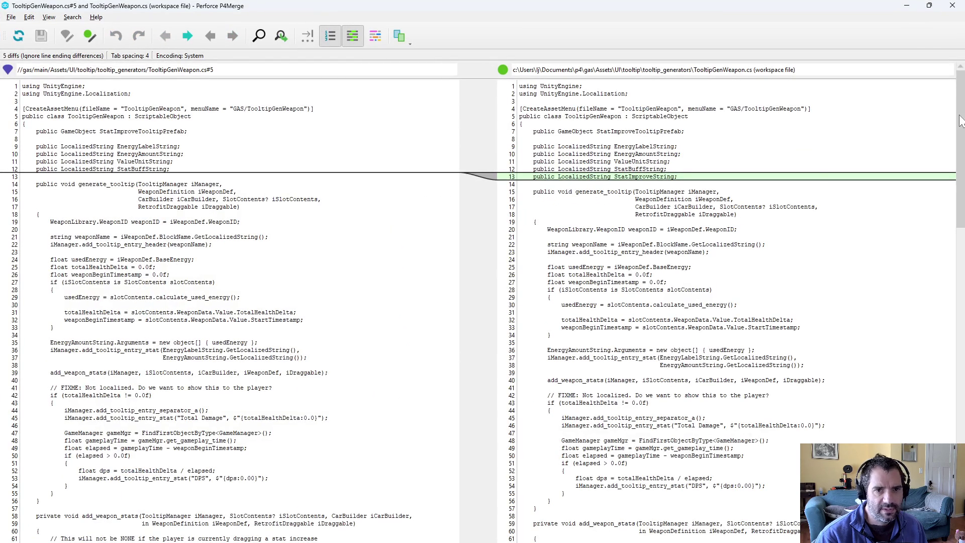
{"action": "scroll", "coordinate": [935, 297], "scroll_direction": "down", "scroll_amount": 20}
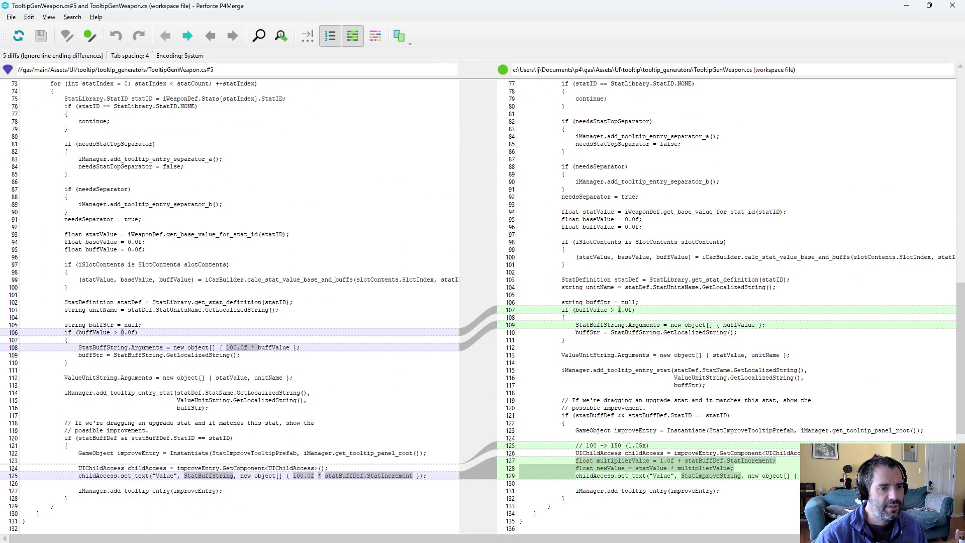
{"action": "mouse_move", "coordinate": [567, 318]}
{"action": "left_mouse_down"}
{"action": "mouse_move", "coordinate": [575, 309]}
{"action": "mouse_move", "coordinate": [519, 317]}
{"action": "left_mouse_up"}
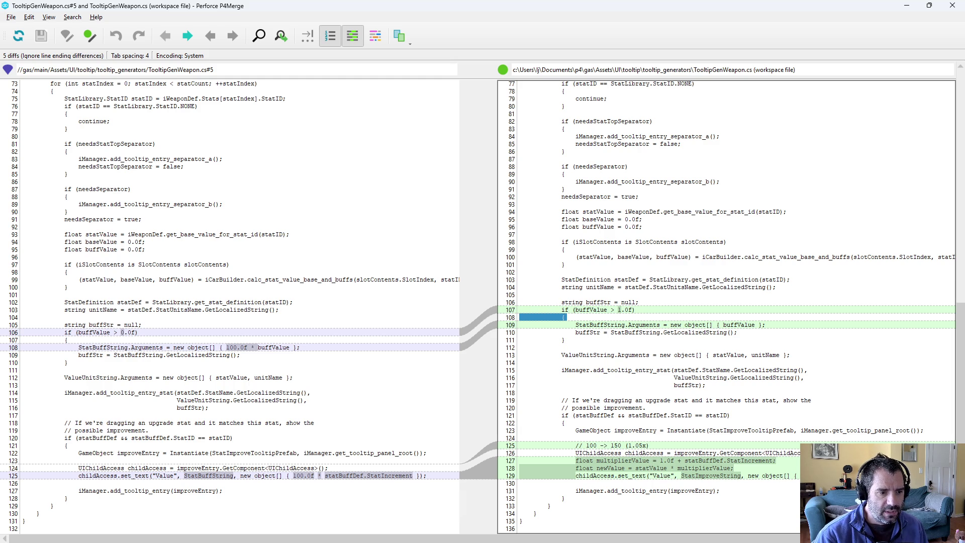
{"action": "left_click", "coordinate": [952, 6]}
{"action": "key", "text": "alt+Tab"}
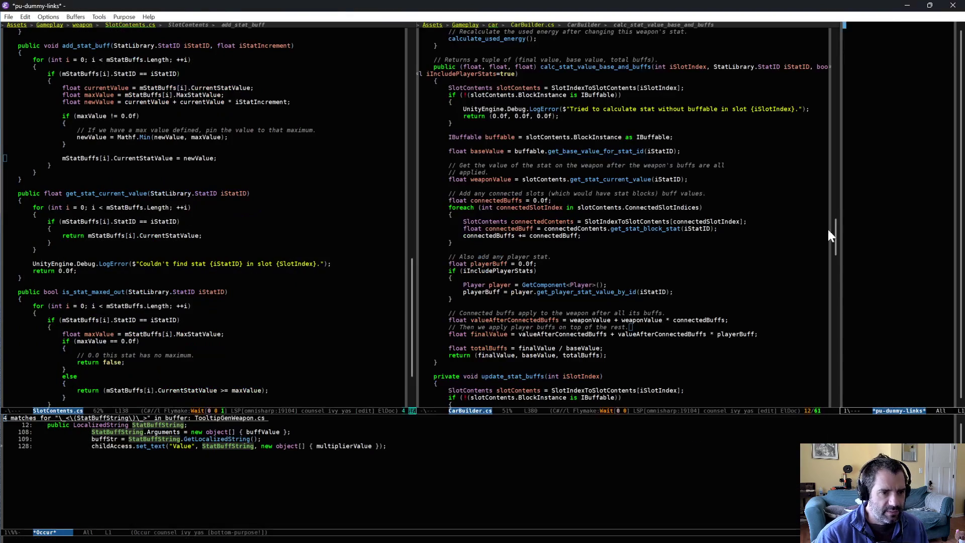
Step: Switch the right Emacs pane to TooltipGenWeapon.cs at the improvement preview code
{"action": "key", "text": "ctrl+x"}
{"action": "type", "text": "bge"}
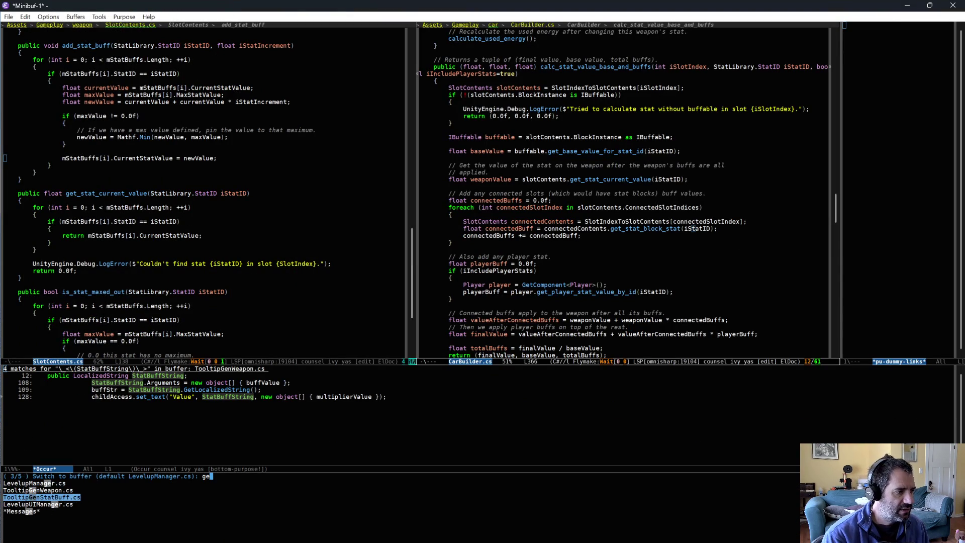
{"action": "key", "text": "Up"}
{"action": "key", "text": "Return"}
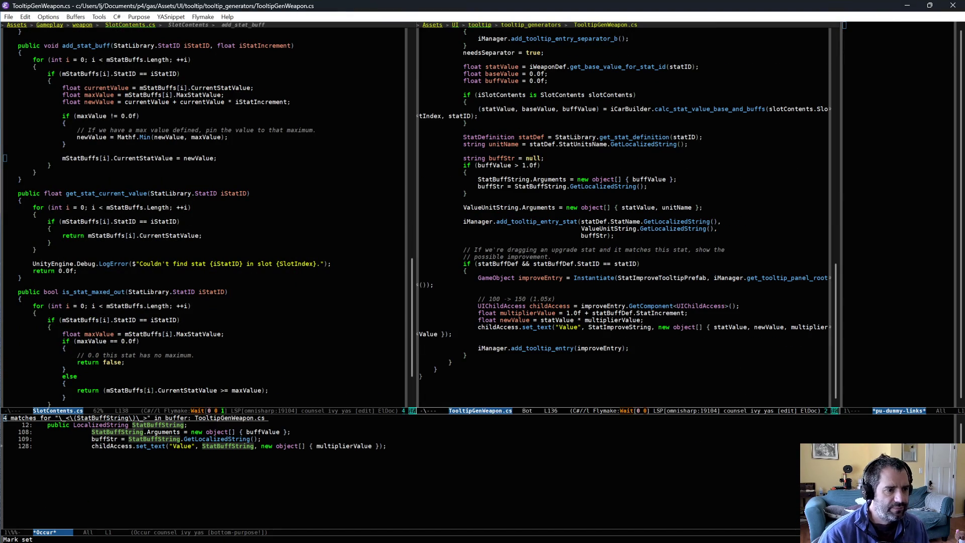
{"action": "left_click", "coordinate": [562, 298]}
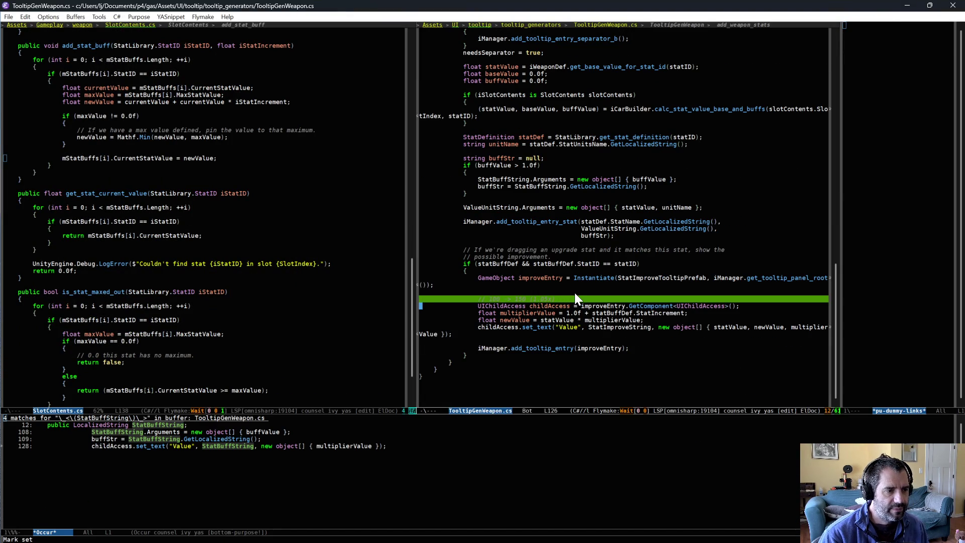
Step: Prefix the '100 -> 150 (1.05x)' comment with 'Show the improvement like:' and save
{"action": "key", "text": "ctrl+r"}
{"action": "type", "text": "100"}
{"action": "key", "text": "Return"}
{"action": "type", "text": "Show the umprovement like:"}
{"action": "key", "text": "ctrl+e"}
{"action": "key", "text": "ctrl+x"}
{"action": "key", "text": "ctrl+s"}
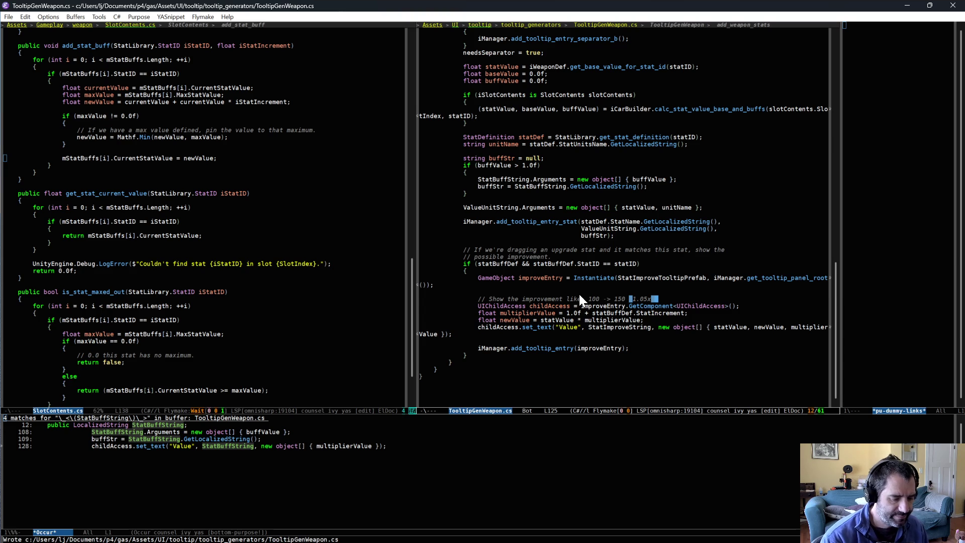
{"action": "key", "text": "alt+Tab"}
{"action": "key", "text": "alt+Tab"}
{"action": "key", "text": "alt+Tab"}
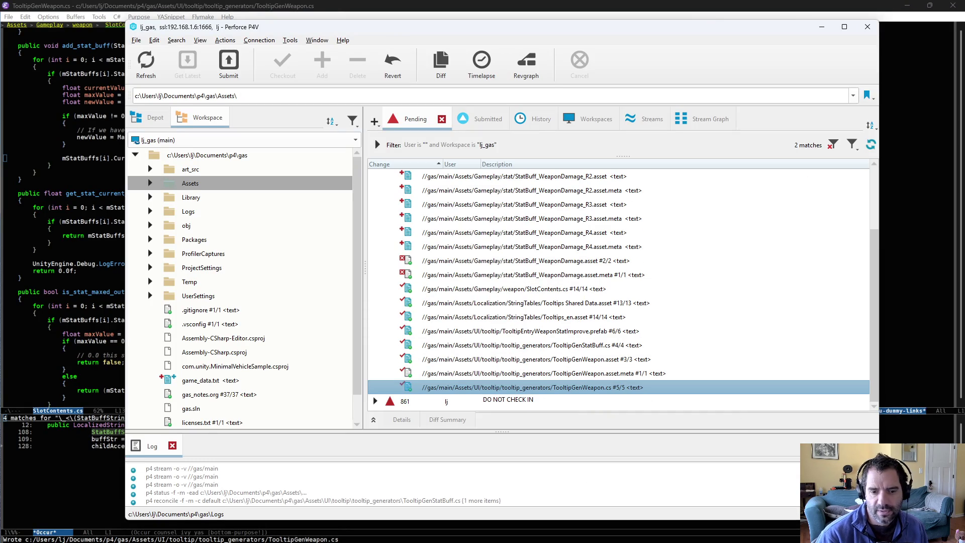
Step: Open TooltipEntryWeaponStatImprove from UI/tooltip and delete the tooltip_slot_stat_improve localization row
{"action": "key", "text": "alt+Tab"}
{"action": "key", "text": "alt+Tab"}
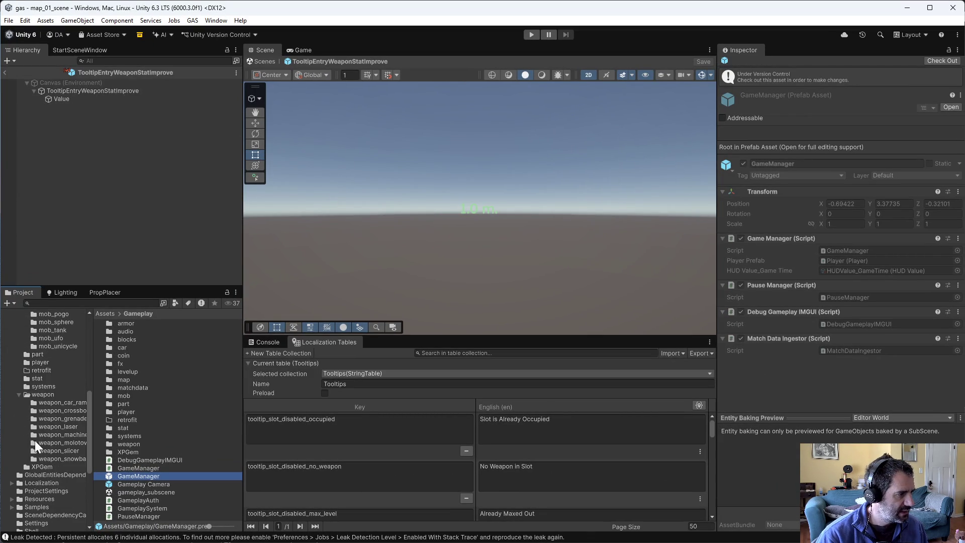
{"action": "scroll", "coordinate": [42, 469], "scroll_direction": "down", "scroll_amount": 5}
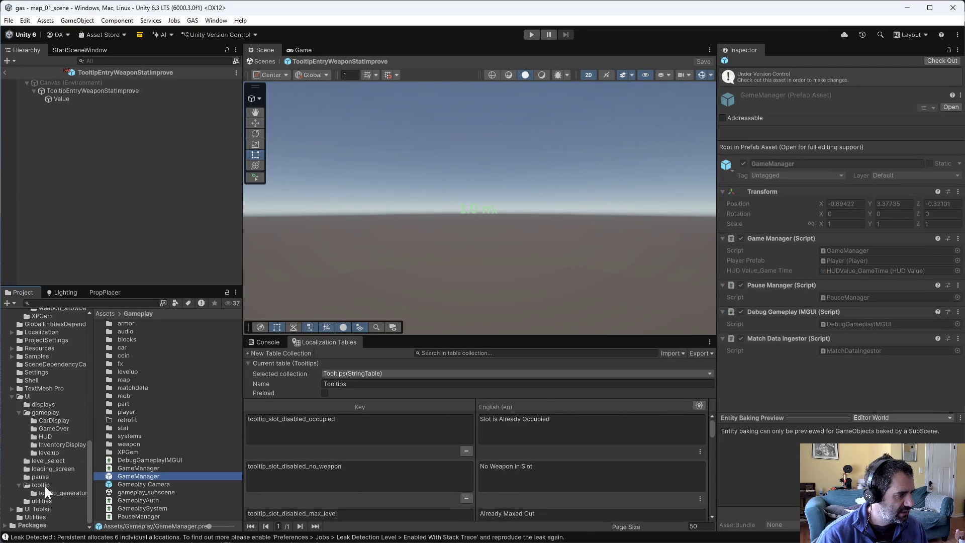
{"action": "left_click", "coordinate": [44, 484]}
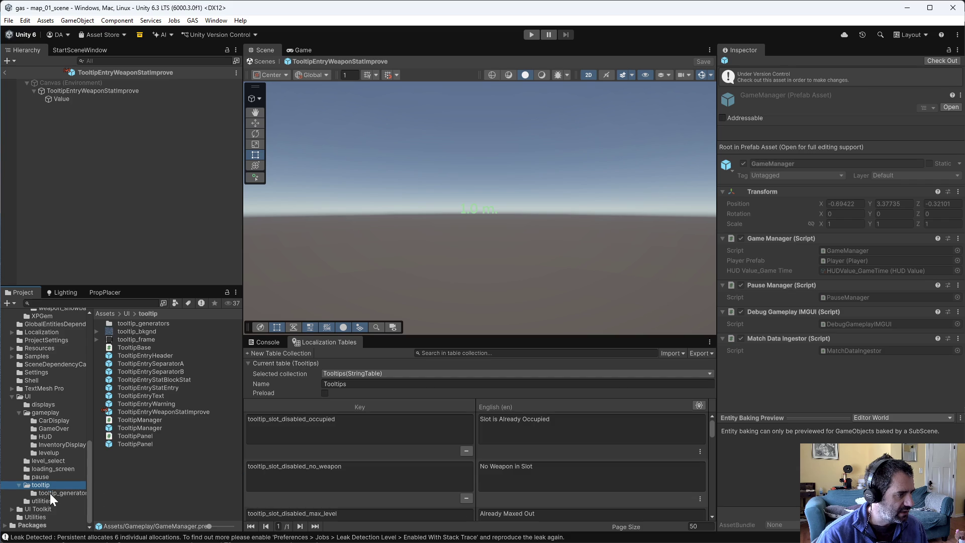
{"action": "double_click", "coordinate": [166, 413]}
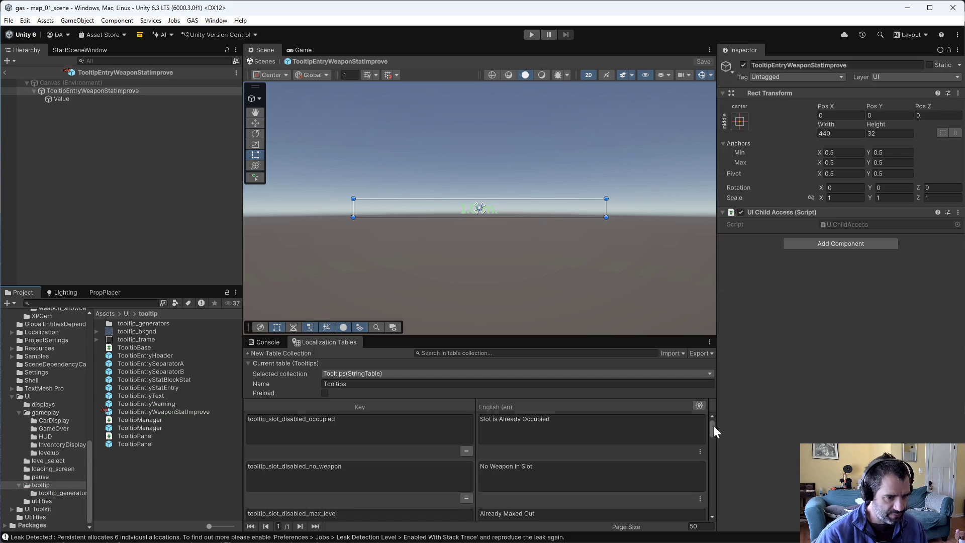
{"action": "left_click_drag", "start_coordinate": [714, 424], "coordinate": [713, 442]}
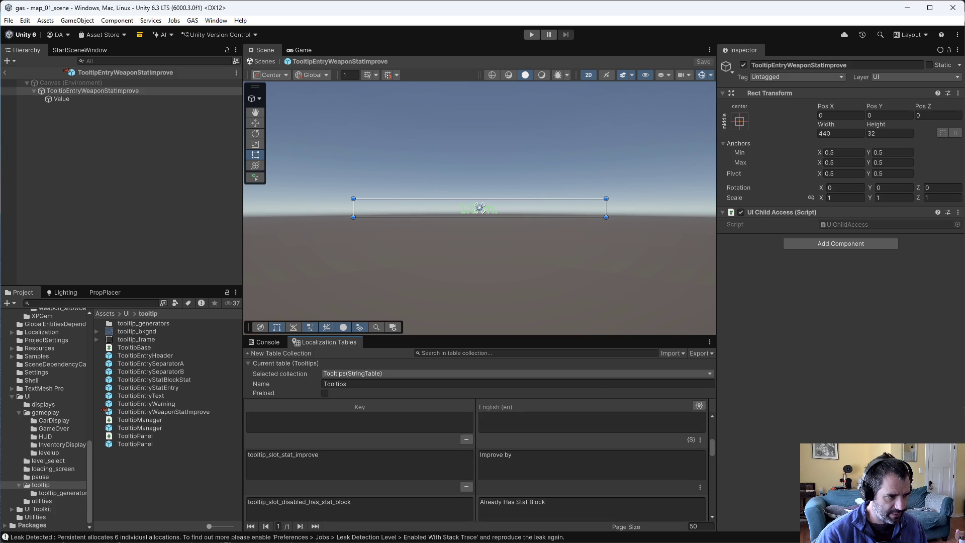
{"action": "left_click", "coordinate": [466, 486]}
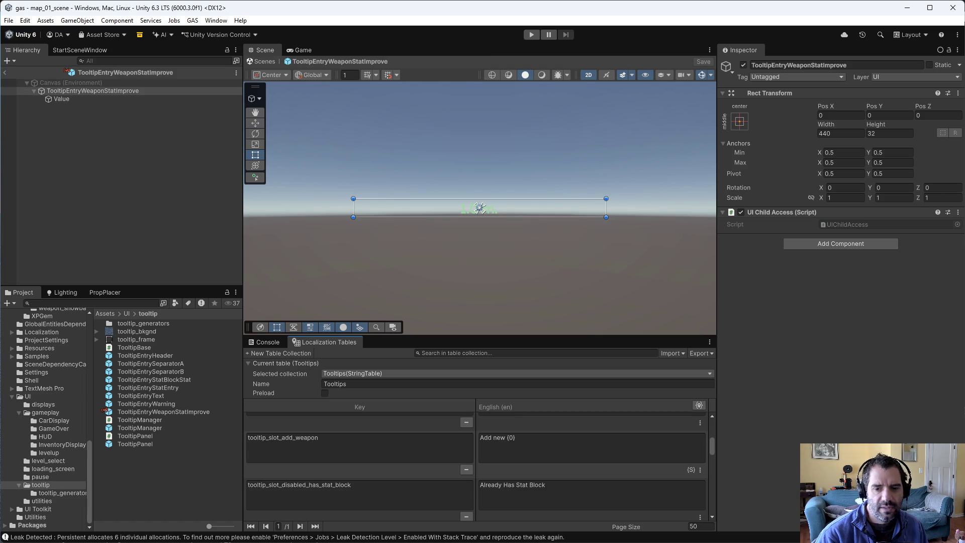
{"action": "key", "text": "alt+Tab"}
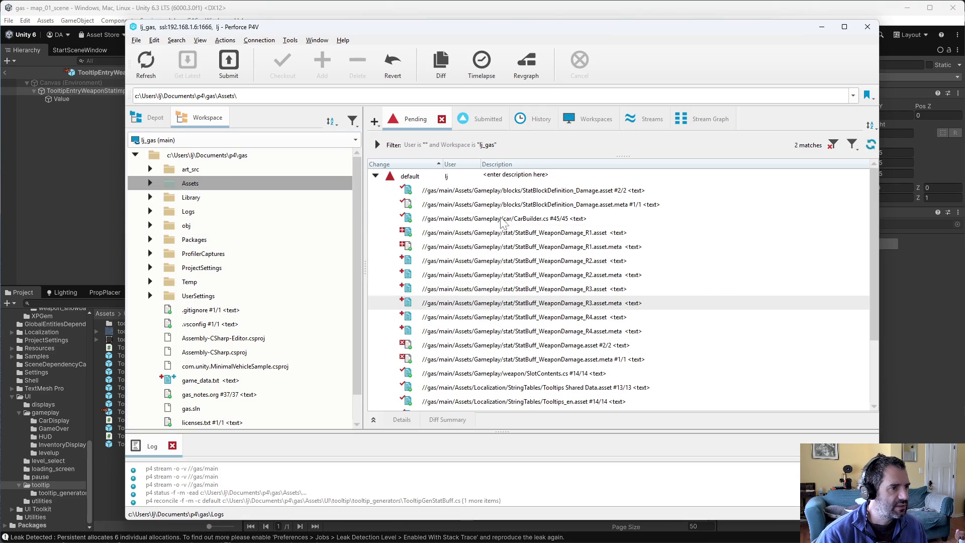
Step: Confirm the workspace root has nothing to reconcile
{"action": "right_click", "coordinate": [263, 156]}
{"action": "key", "text": "Escape"}
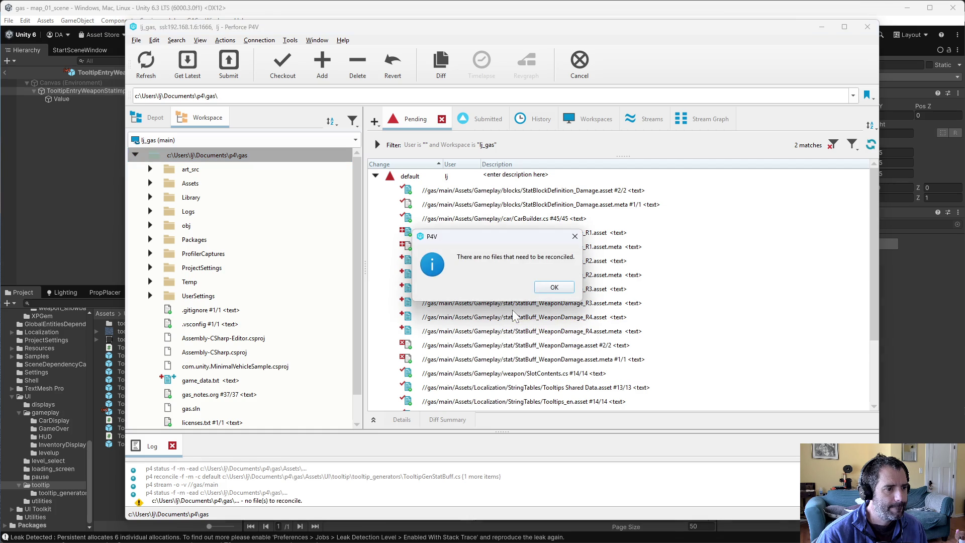
{"action": "left_click", "coordinate": [543, 290]}
Step: Edit the default changelist and enter the description 'big stat refactor'
{"action": "right_click", "coordinate": [455, 177]}
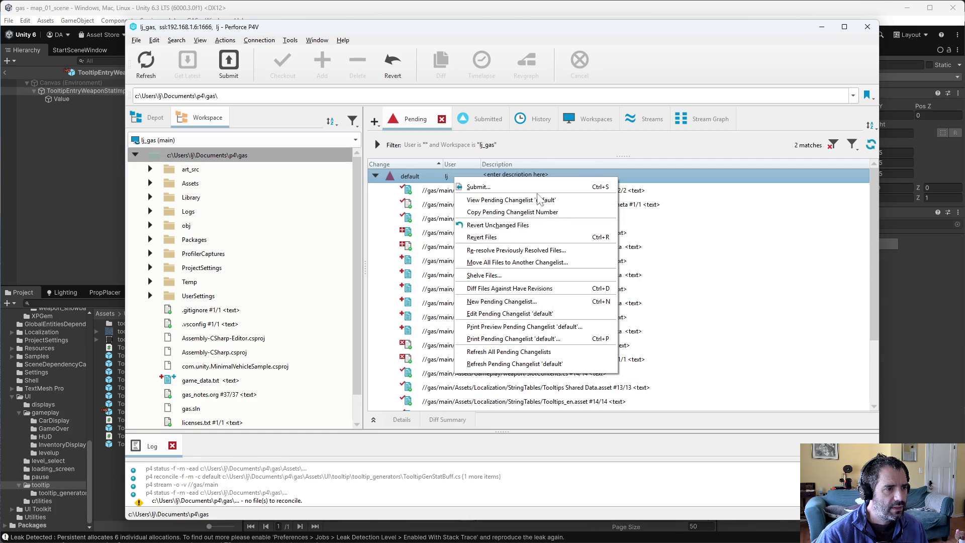
{"action": "left_click", "coordinate": [509, 313]}
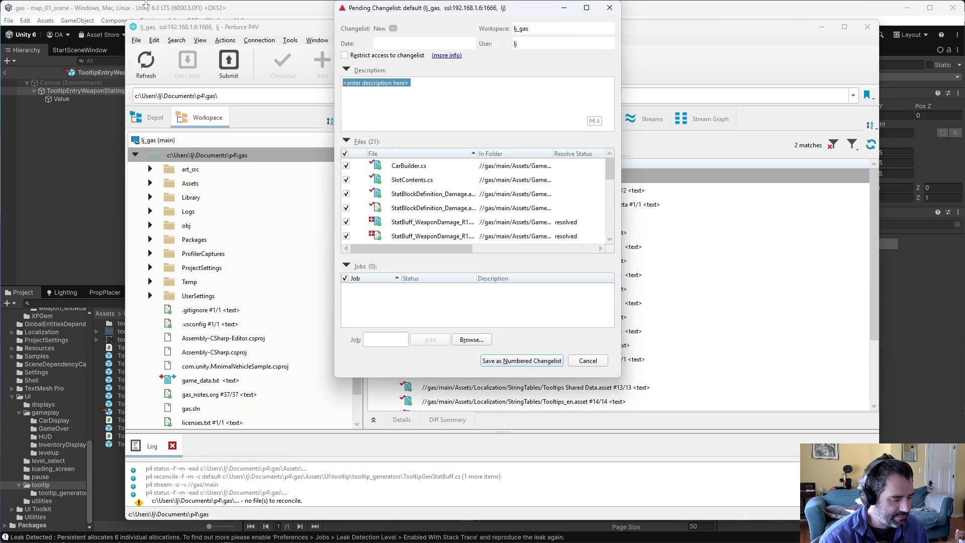
{"action": "type", "text": "big stat refactor"}
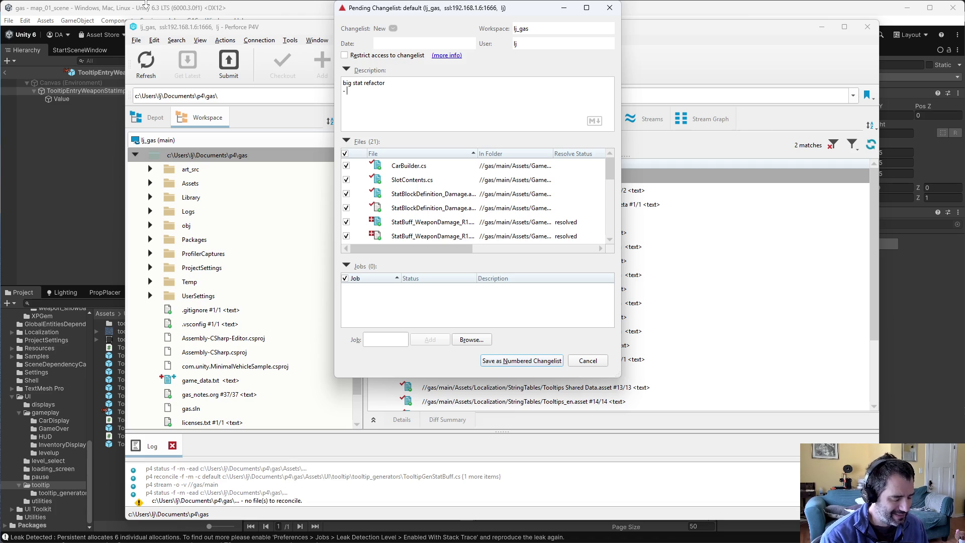
Step: Add a note that weapon stat buffs improve the base value of the stat
{"action": "type", "text": "Multiplier"}
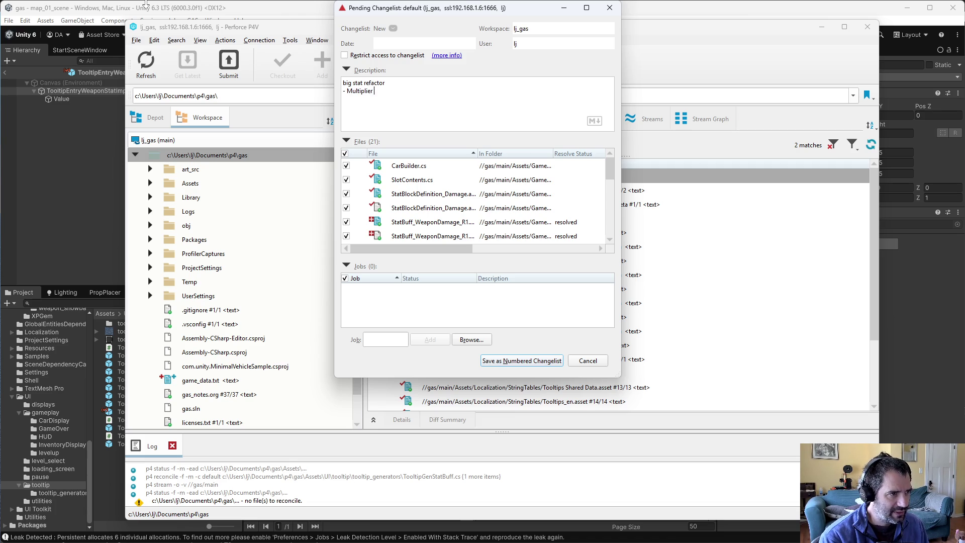
{"action": "type", "text": "s are additive"}
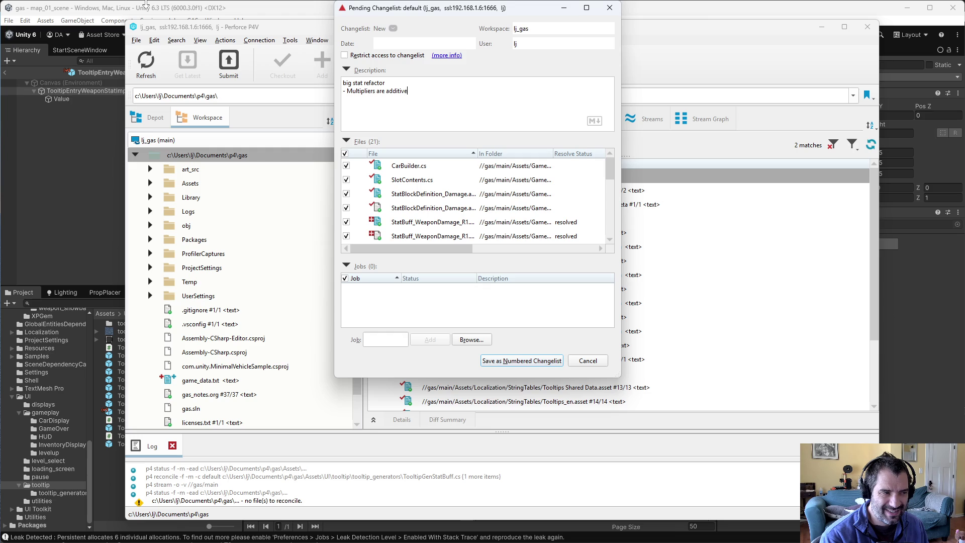
{"action": "key", "text": "BackSpace"}
{"action": "key", "text": "BackSpace"}
{"action": "key", "text": "BackSpace"}
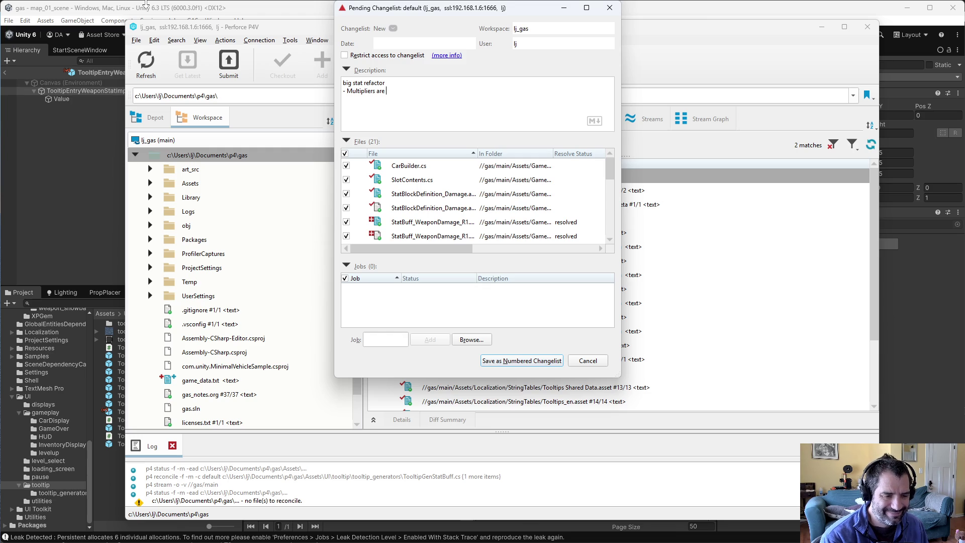
{"action": "type", "text": "ap"}
{"action": "key", "text": "ctrl+BackSpace"}
{"action": "key", "text": "ctrl+BackSpace"}
{"action": "type", "text": "W"}
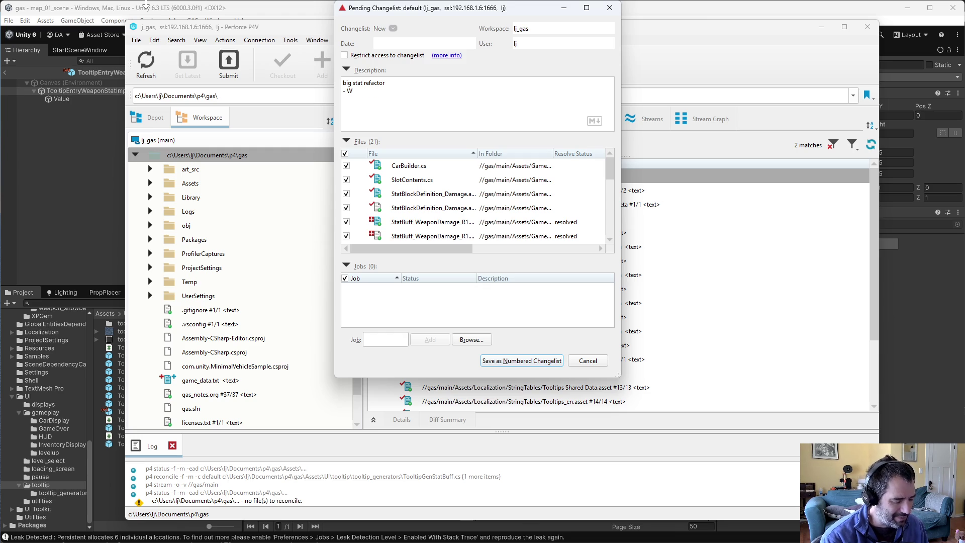
{"action": "type", "text": "eapon stat buffs i"}
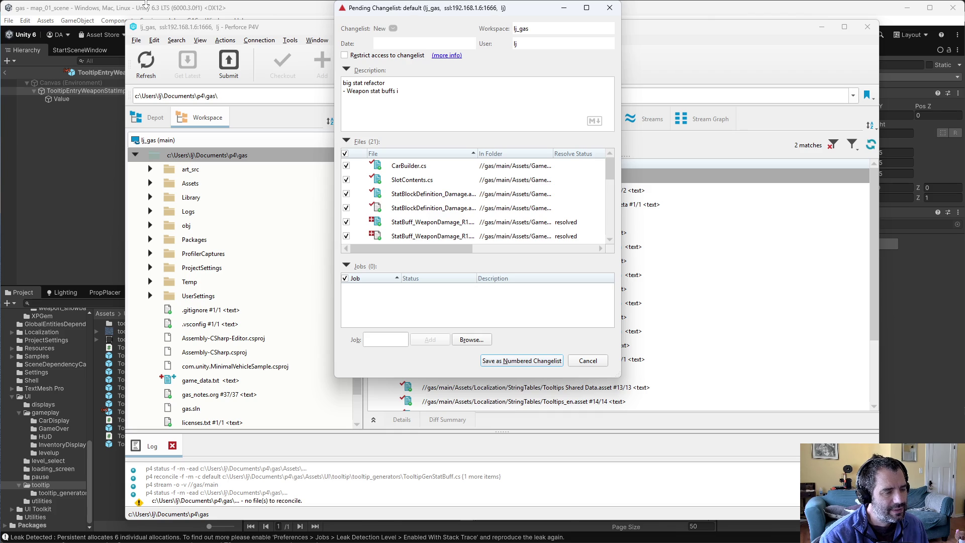
{"action": "type", "text": "mprove a"}
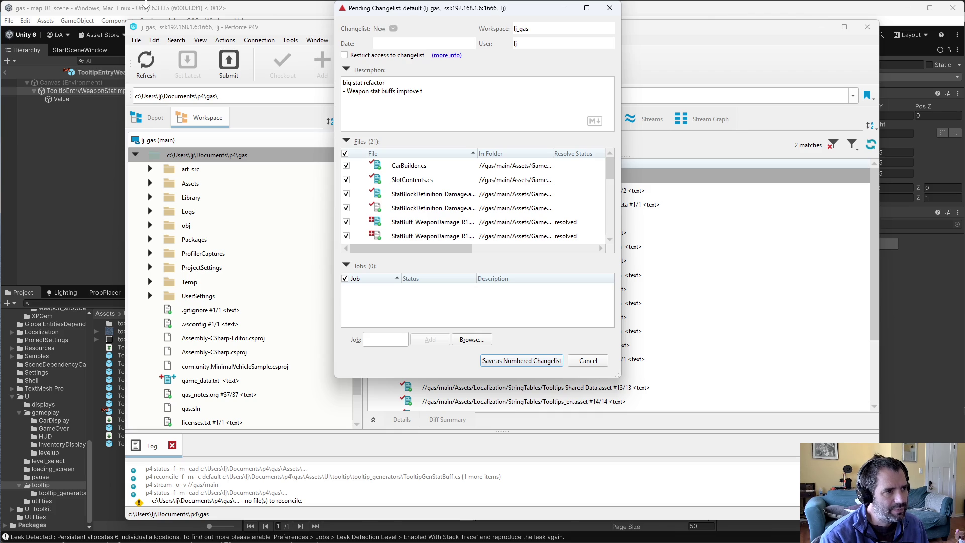
{"action": "type", "text": " t"}
{"action": "type", "text": "h"}
{"action": "key", "text": "BackSpace"}
{"action": "key", "text": "BackSpace"}
{"action": "key", "text": "BackSpace"}
{"action": "type", "text": "the base value of the weap"}
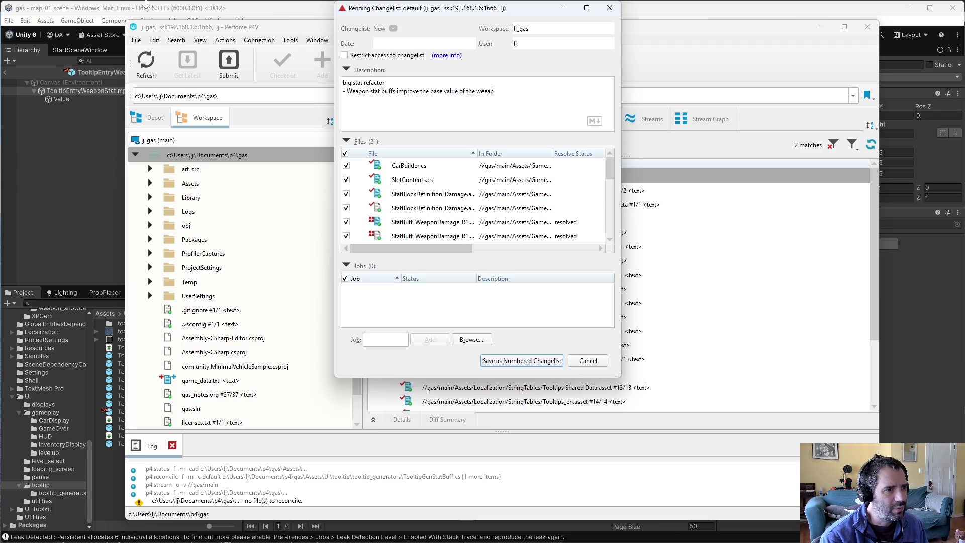
{"action": "key", "text": "BackSpace"}
{"action": "key", "text": "BackSpace"}
{"action": "key", "text": "BackSpace"}
{"action": "type", "text": "stat vlau"}
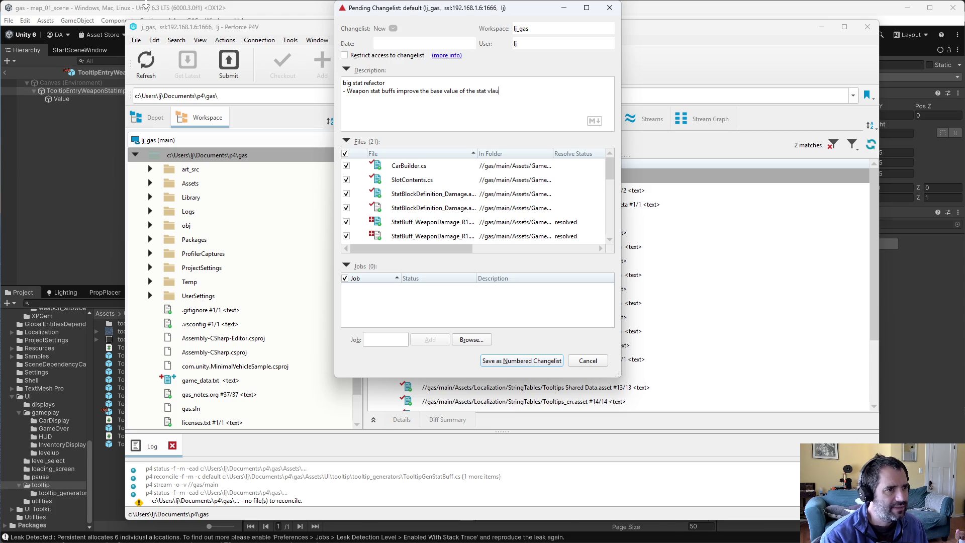
{"action": "type", "text": "lue. Ex: 100 + 10% = 110. Then 10% more means 110 + 10% = 121."}
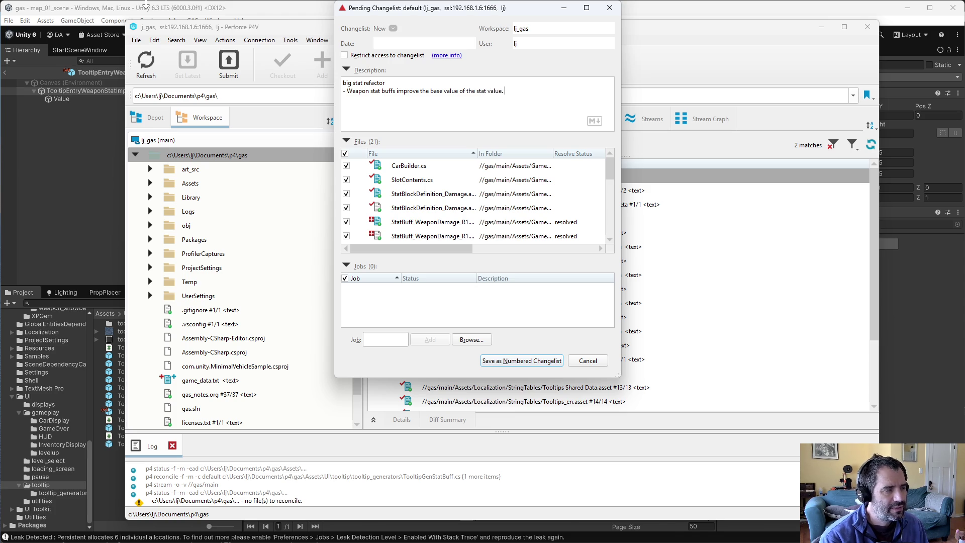
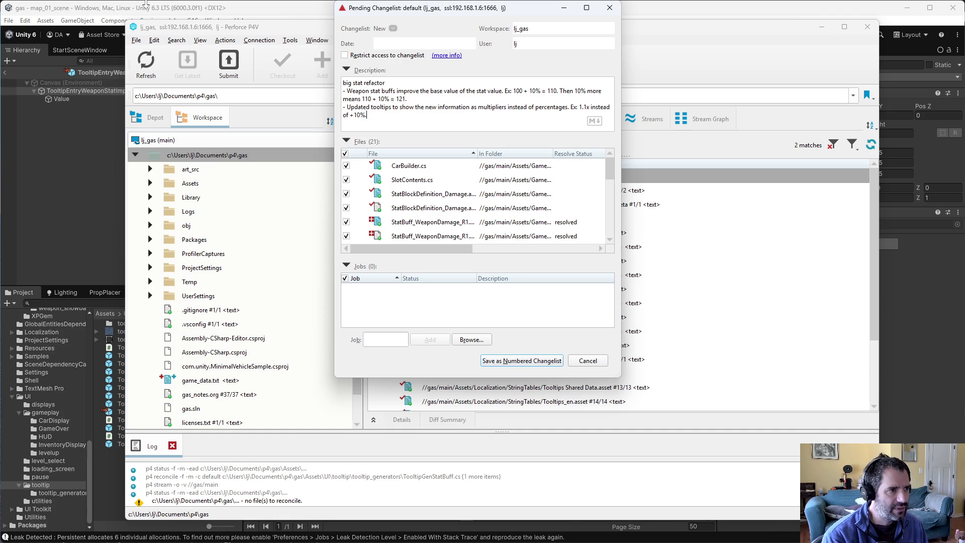
Step: Save the big stat refactor files as numbered changelist 1273 and go back to Unity
{"action": "left_click", "coordinate": [544, 361]}
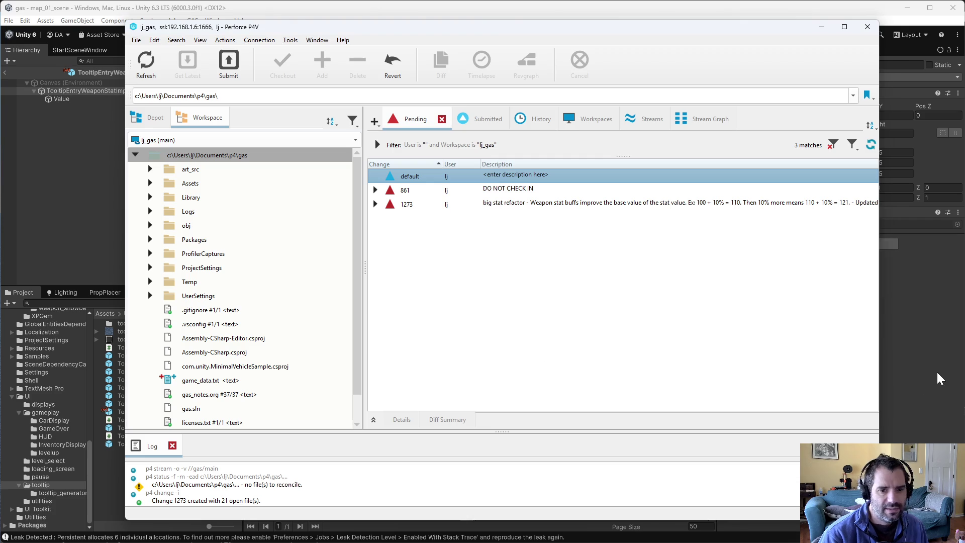
{"action": "left_click", "coordinate": [939, 378]}
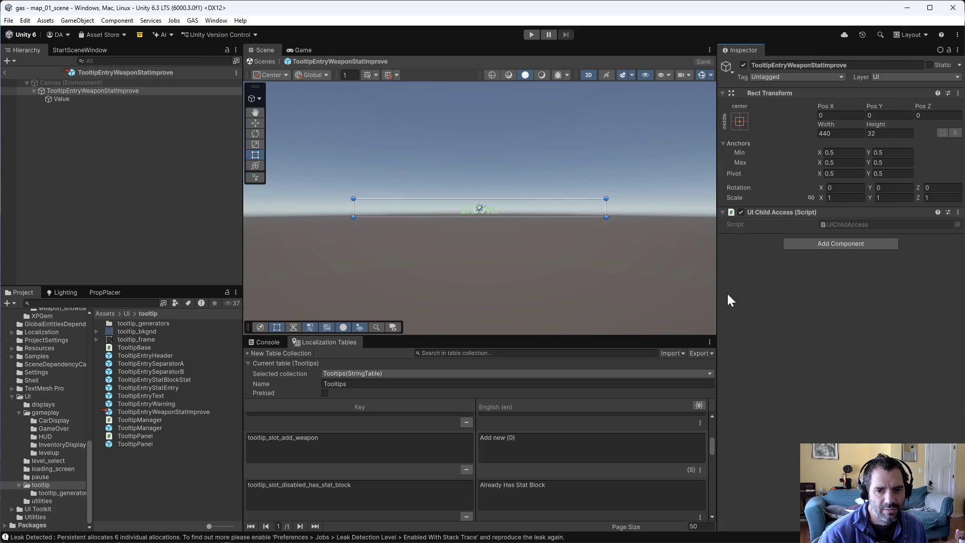
Step: Play-test by driving the car, fit the Laser into its top slot, and view the Console stat log
{"action": "left_click", "coordinate": [532, 35]}
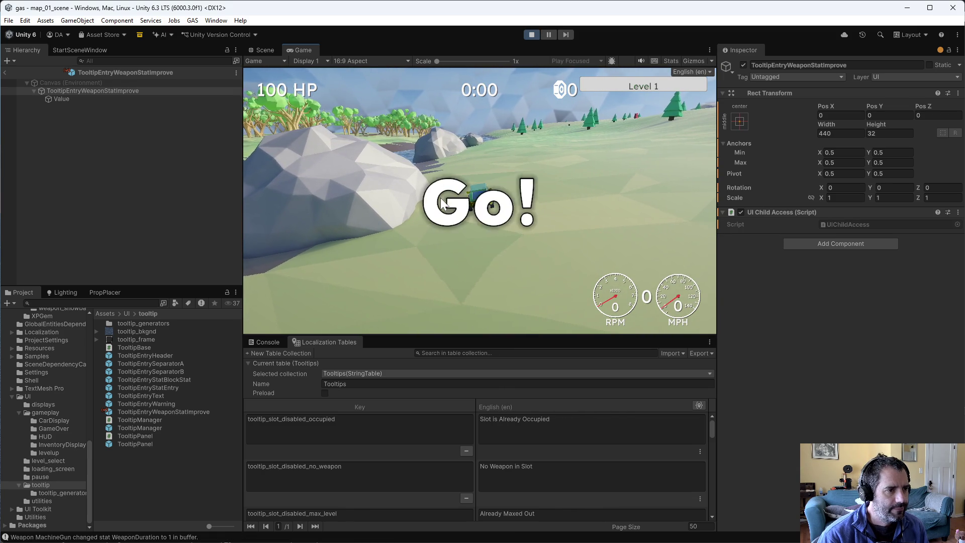
{"action": "key", "text": "w"}
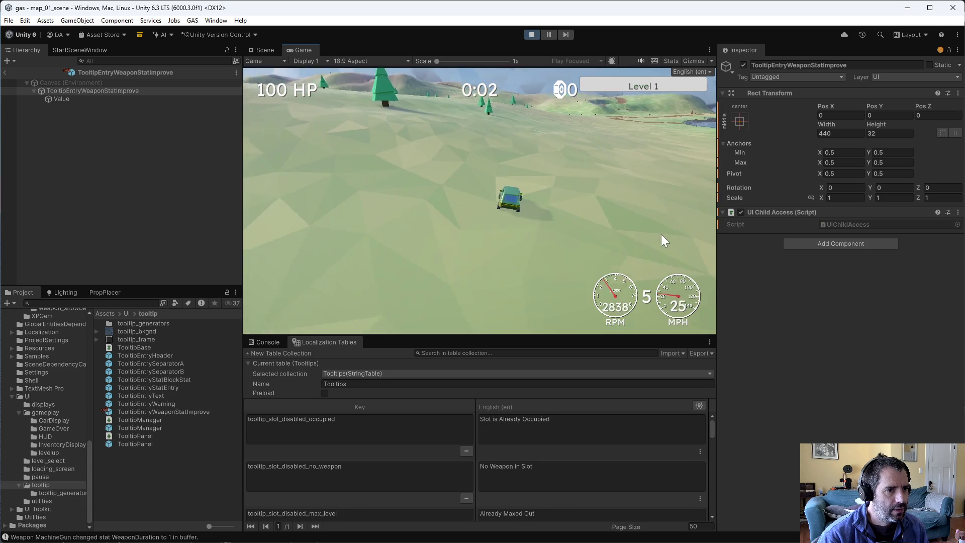
{"action": "key", "text": "a"}
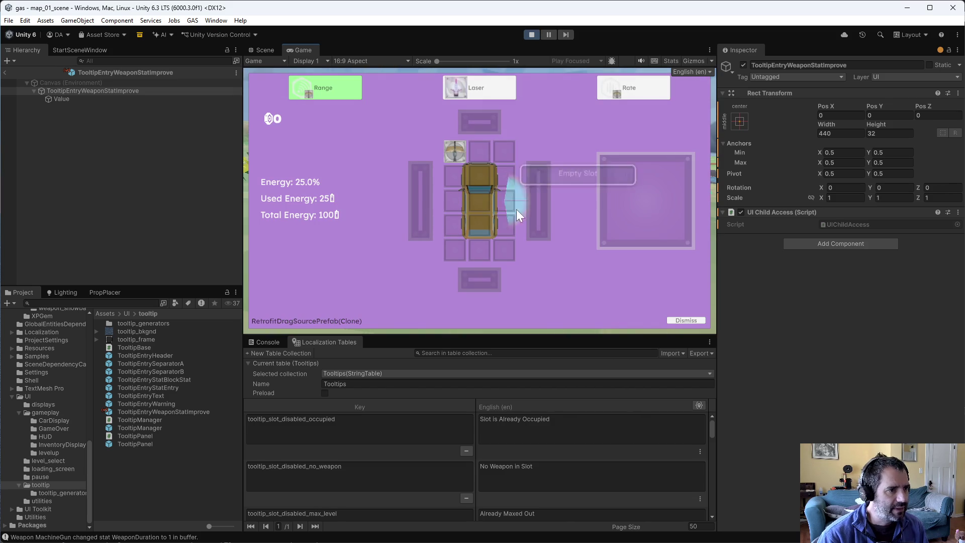
{"action": "mouse_move", "coordinate": [451, 117]}
{"action": "left_mouse_down"}
{"action": "mouse_move", "coordinate": [483, 140]}
{"action": "mouse_move", "coordinate": [478, 149]}
{"action": "left_mouse_up"}
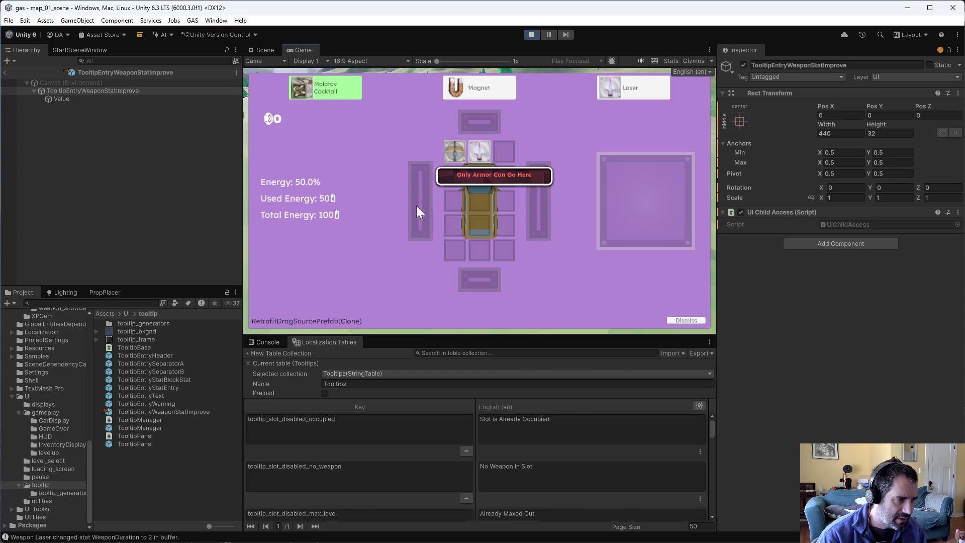
{"action": "left_click", "coordinate": [261, 343]}
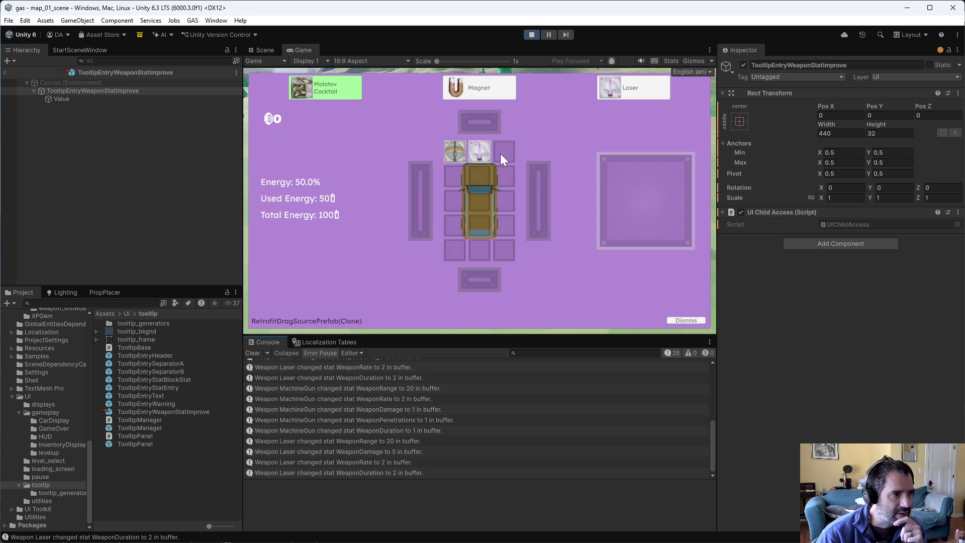
Step: Dismiss the upgrade screen, force a level-up from the debug panel, and add the Grenade Launcher
{"action": "left_click", "coordinate": [687, 321]}
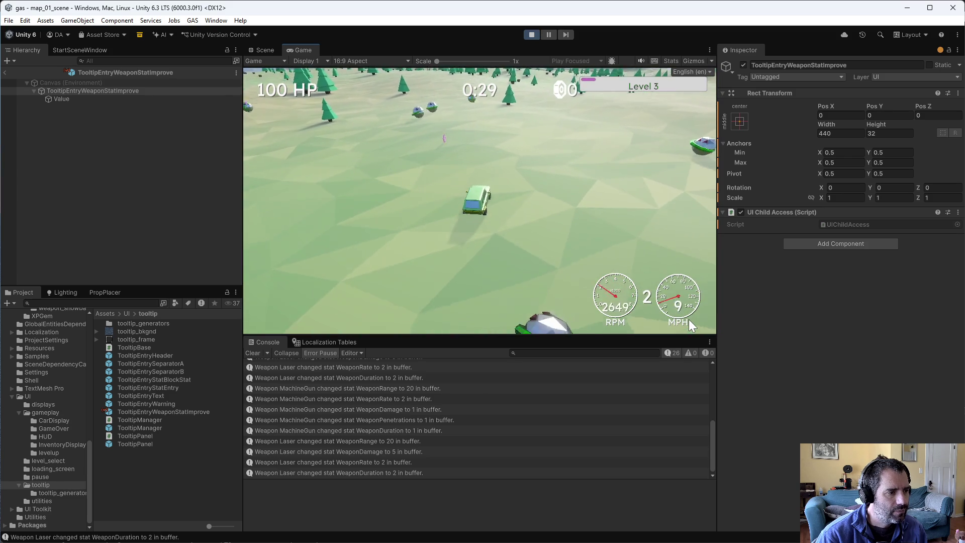
{"action": "key", "text": "grave"}
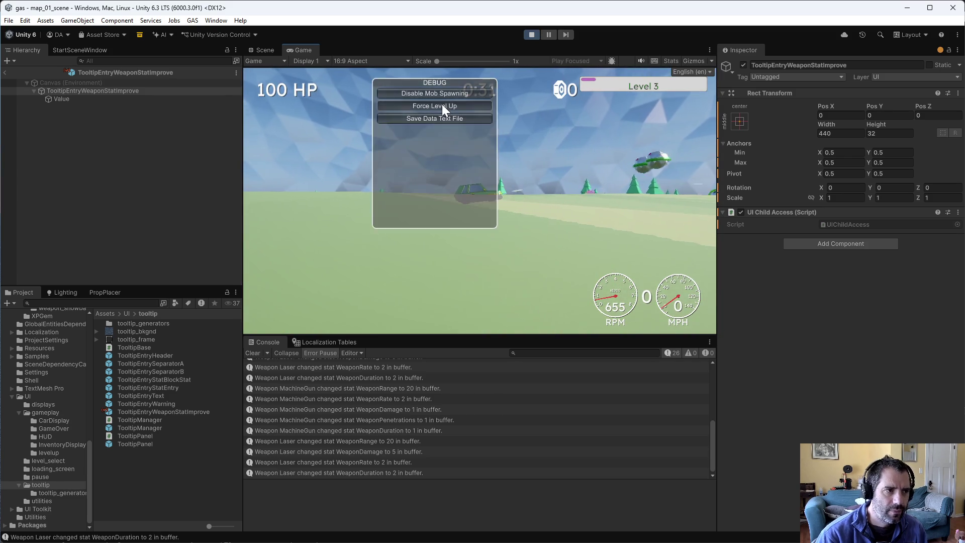
{"action": "left_click", "coordinate": [442, 106]}
{"action": "left_click_drag", "start_coordinate": [480, 88], "coordinate": [514, 144]}
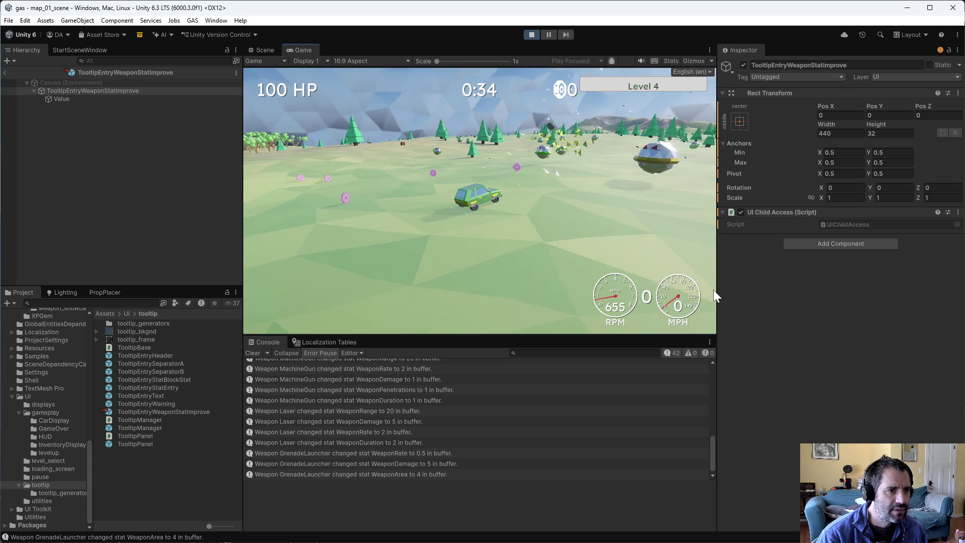
Step: Force another level-up, place the Crossbow in the bottom-middle slot, drive briefly, and stop Play mode
{"action": "key", "text": "grave"}
{"action": "left_click", "coordinate": [471, 106]}
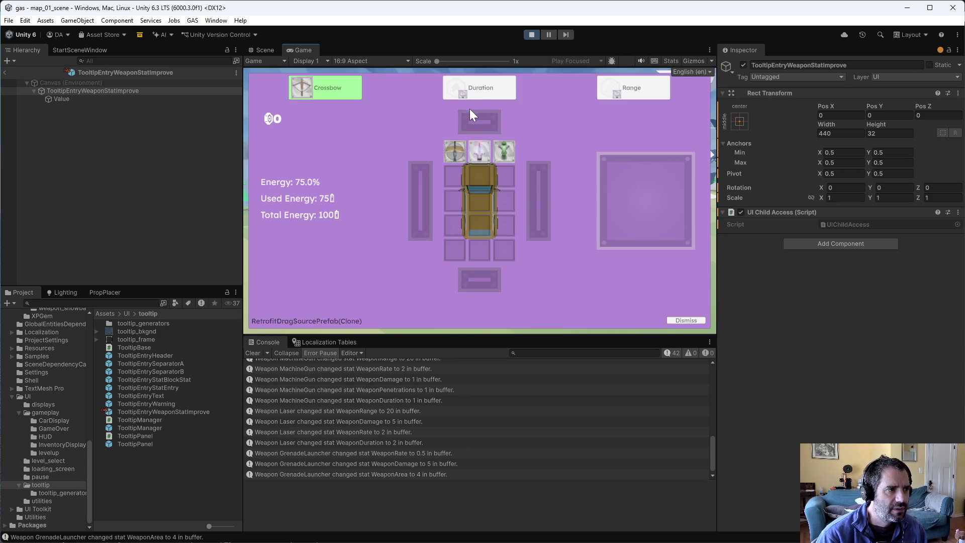
{"action": "mouse_move", "coordinate": [349, 97]}
{"action": "left_mouse_down"}
{"action": "mouse_move", "coordinate": [480, 171]}
{"action": "mouse_move", "coordinate": [482, 251]}
{"action": "left_mouse_up"}
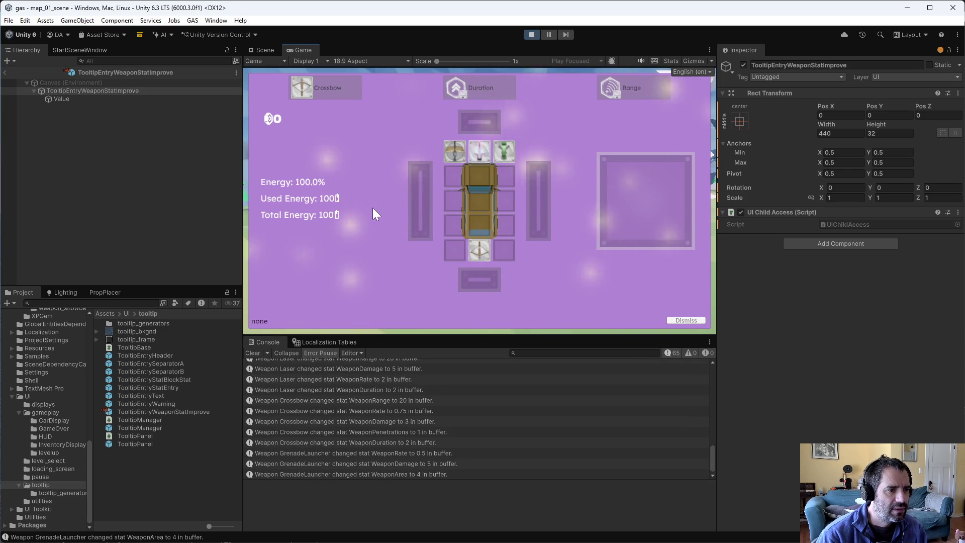
{"action": "key", "text": "s"}
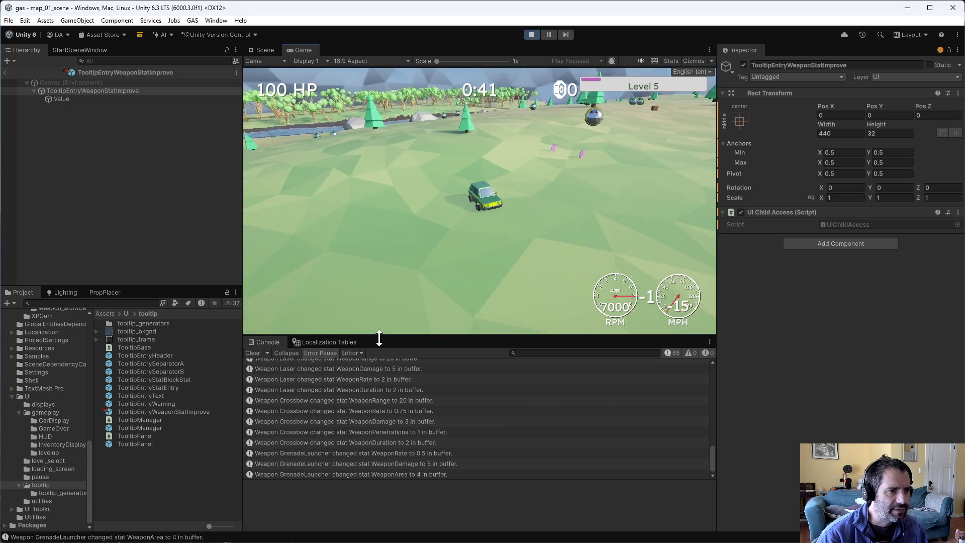
{"action": "key", "text": "w"}
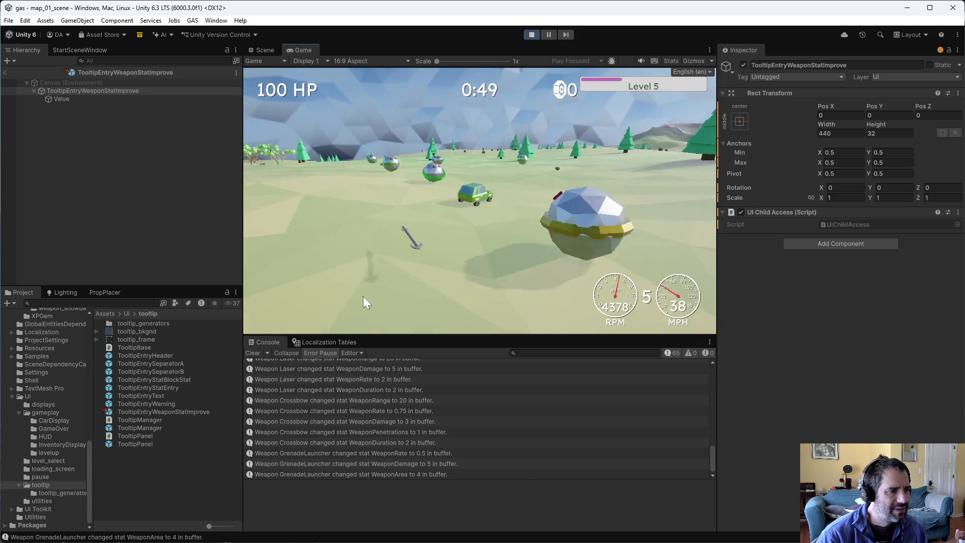
{"action": "left_click", "coordinate": [531, 35]}
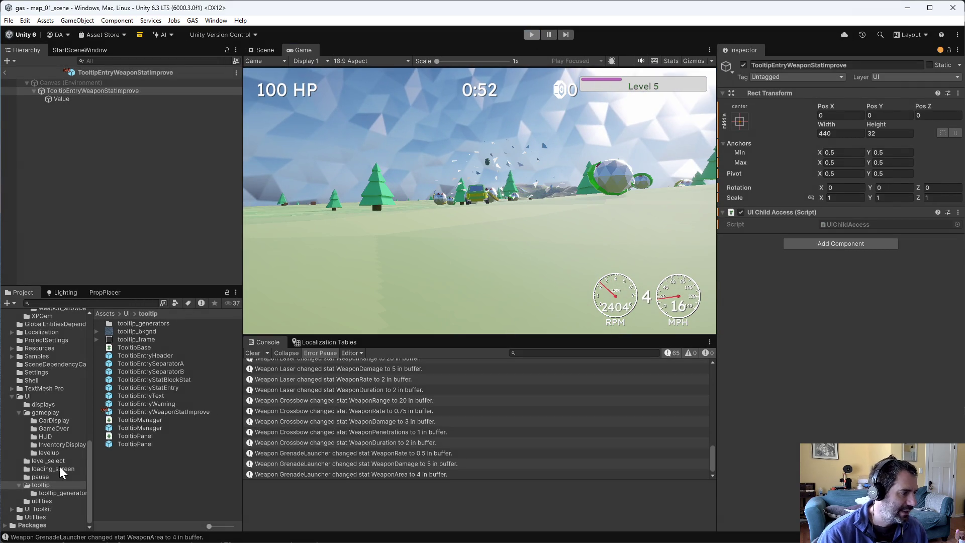
Step: Review WeaponDefinition_Laser's base stats in Gameplay/weapon/weapon_laser, then switch to Perforce P4V
{"action": "scroll", "coordinate": [30, 451], "scroll_direction": "up", "scroll_amount": 3}
{"action": "scroll", "coordinate": [30, 451], "scroll_direction": "up", "scroll_amount": 2}
{"action": "left_click", "coordinate": [70, 365]}
{"action": "left_click", "coordinate": [177, 399]}
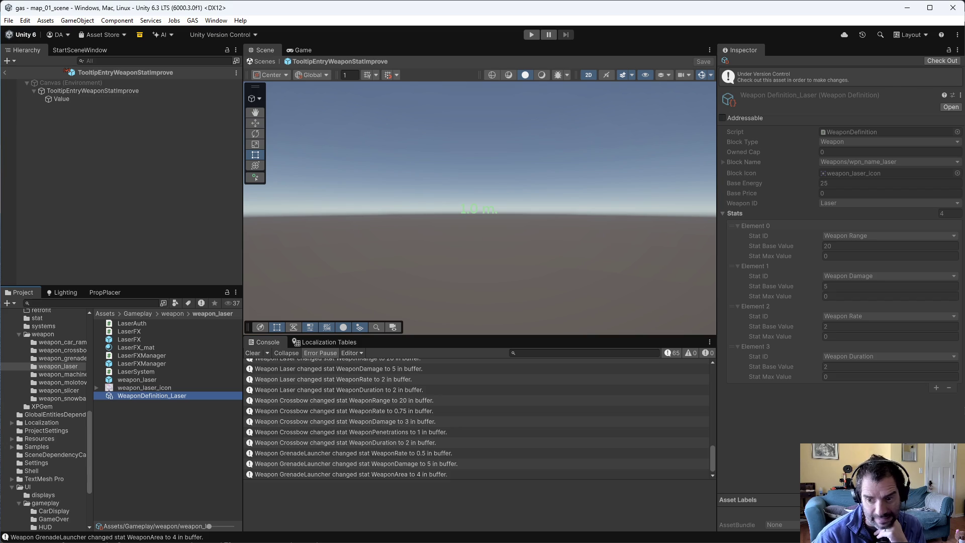
{"action": "key", "text": "alt+Tab"}
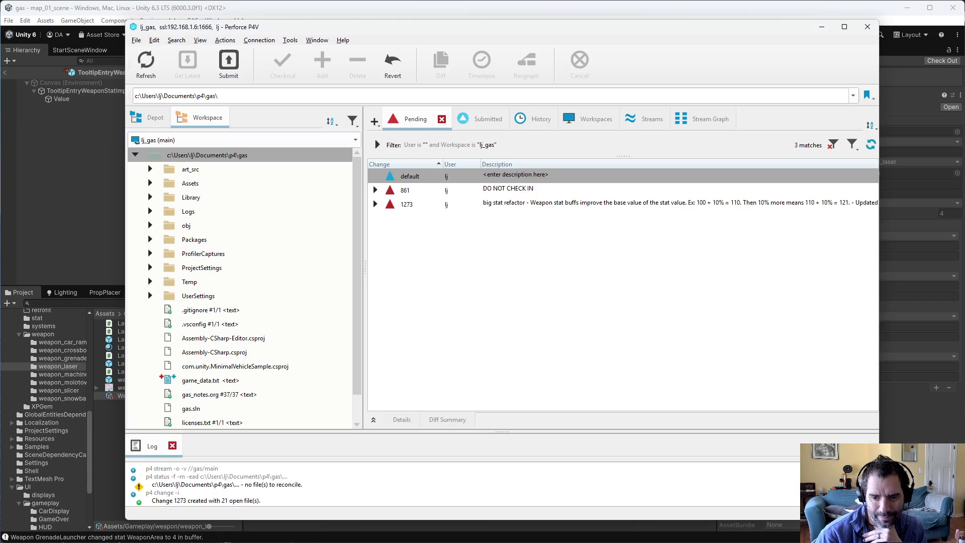
Step: Submit changelist 1273 with all 21 files to the depot
{"action": "left_click", "coordinate": [674, 334]}
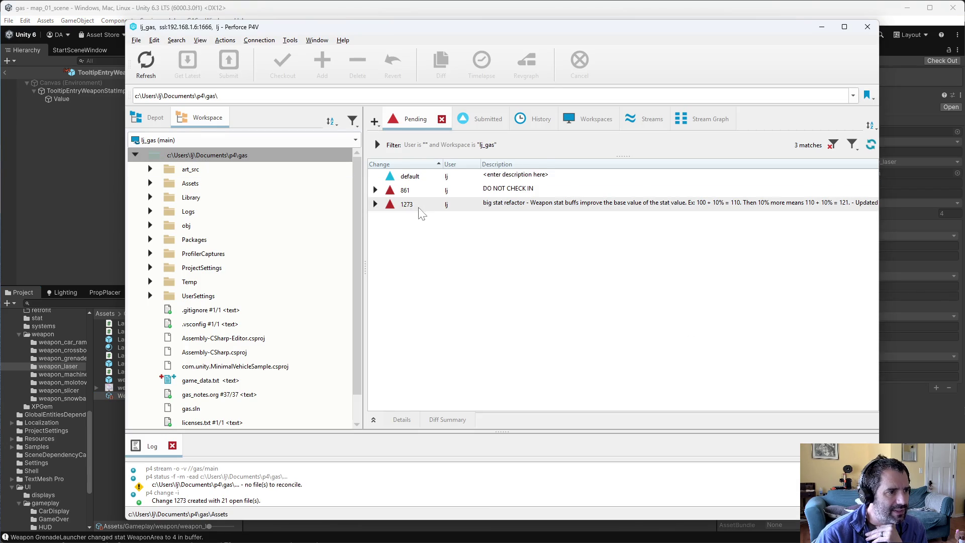
{"action": "right_click", "coordinate": [541, 204]}
{"action": "left_click", "coordinate": [583, 213]}
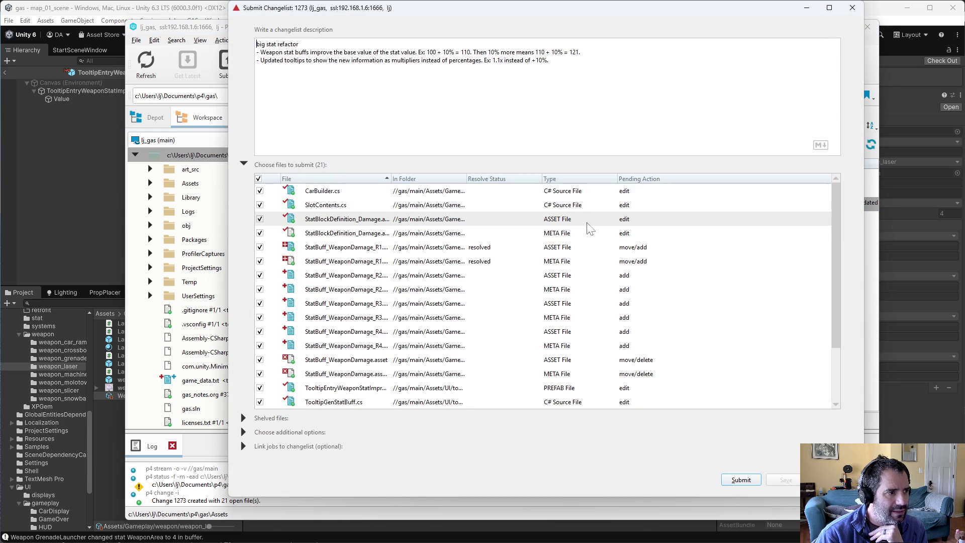
{"action": "scroll", "coordinate": [584, 221], "scroll_direction": "down", "scroll_amount": 3}
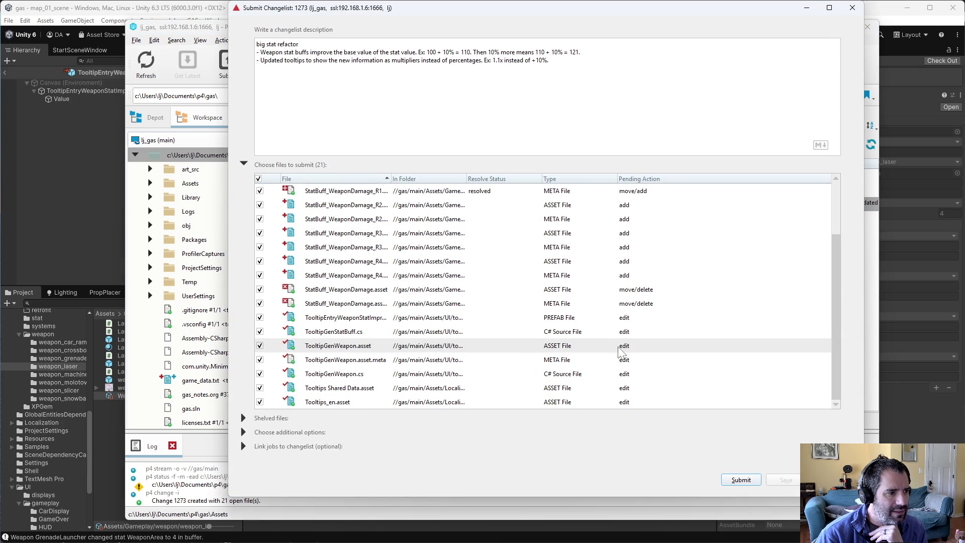
{"action": "left_click", "coordinate": [752, 481]}
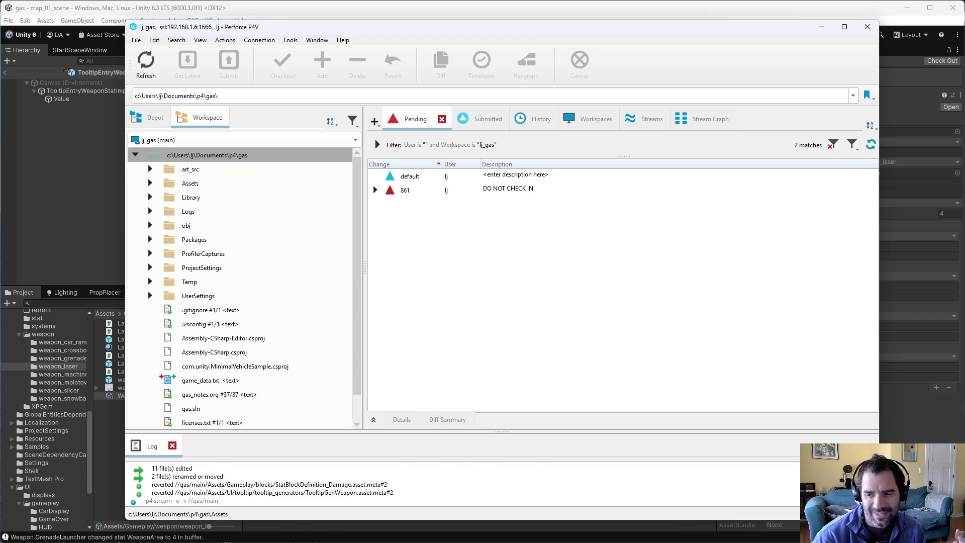
{"action": "key", "text": "alt+Tab"}
{"action": "left_click_drag", "start_coordinate": [146, 254], "coordinate": [573, 405]}
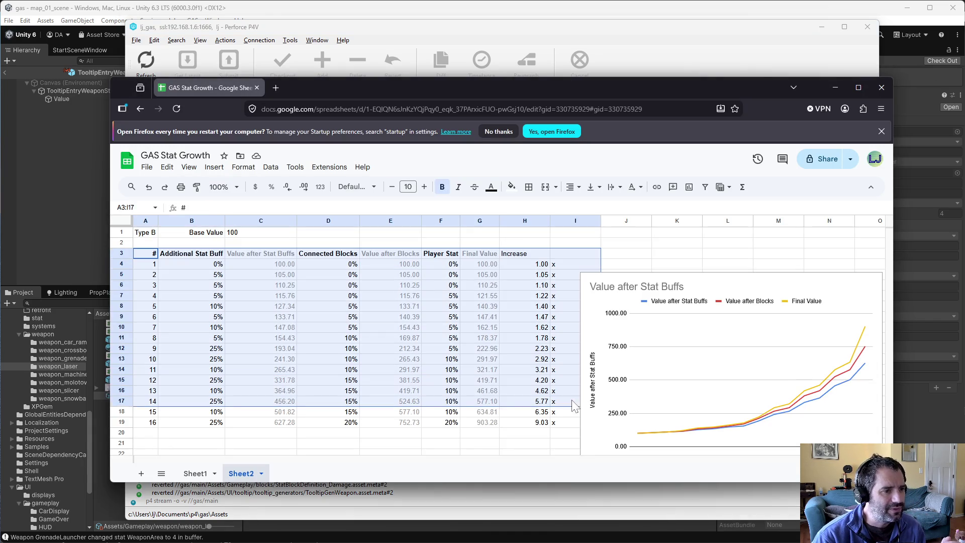
{"action": "left_click", "coordinate": [542, 421]}
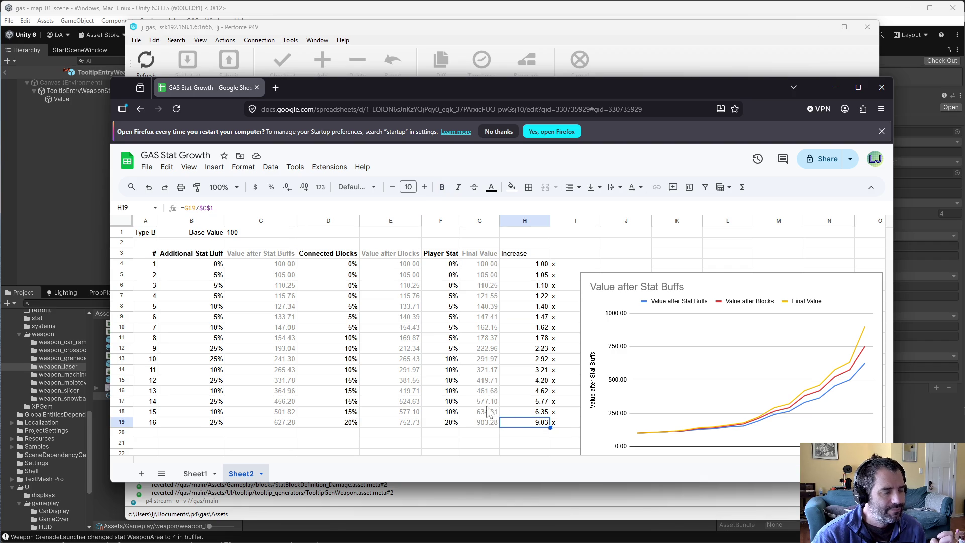
{"action": "left_click", "coordinate": [304, 391]}
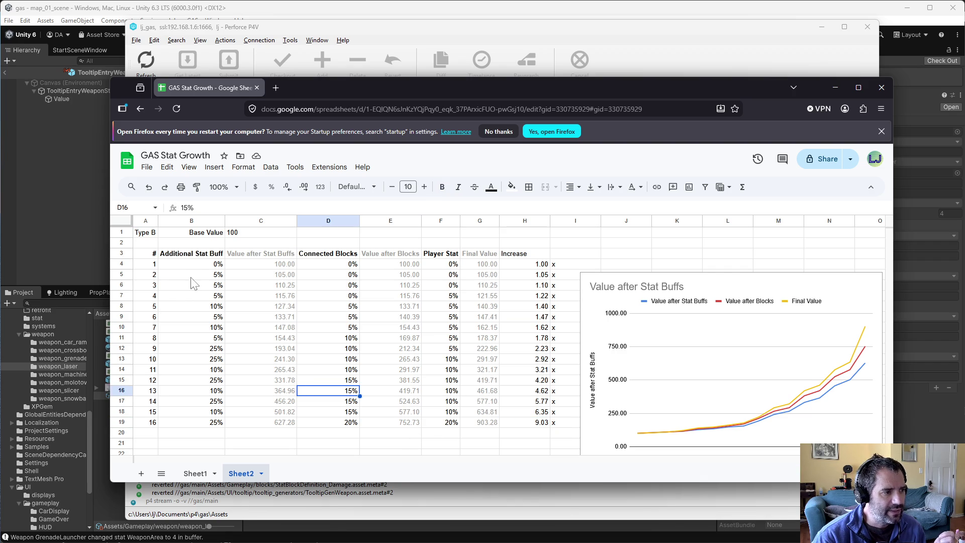
{"action": "mouse_move", "coordinate": [192, 266]}
{"action": "left_mouse_down"}
{"action": "mouse_move", "coordinate": [206, 434]}
{"action": "mouse_move", "coordinate": [532, 437]}
{"action": "mouse_move", "coordinate": [534, 426]}
{"action": "left_mouse_up"}
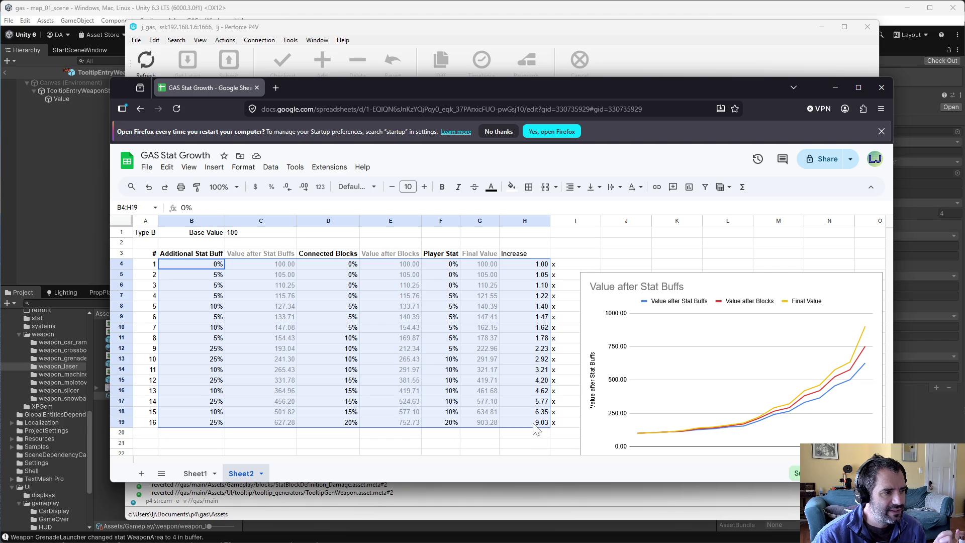
{"action": "left_click", "coordinate": [201, 275]}
{"action": "key", "text": "ctrl+shift+Down"}
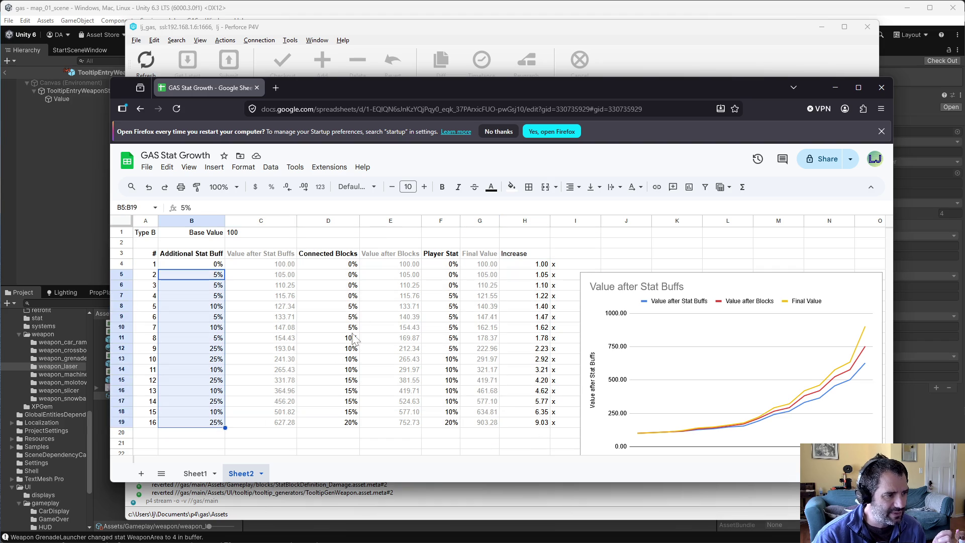
{"action": "left_click", "coordinate": [542, 422]}
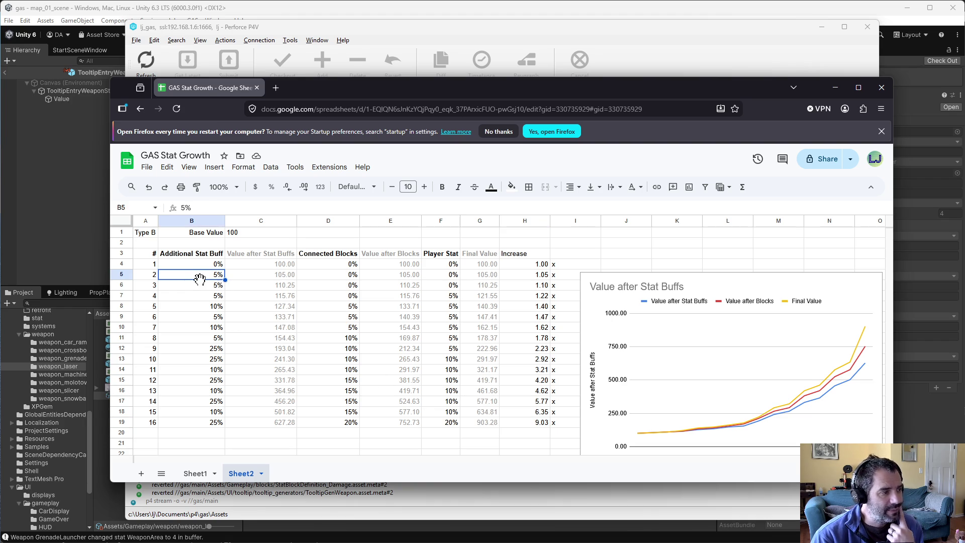
Step: Enter 10% as the Additional Stat Buff in cells B5 through B11
{"action": "type", "text": "1"}
{"action": "key", "text": "BackSpace"}
{"action": "key", "text": "BackSpace"}
{"action": "key", "text": "Return"}
{"action": "type", "text": "10"}
{"action": "key", "text": "Return"}
{"action": "type", "text": "10"}
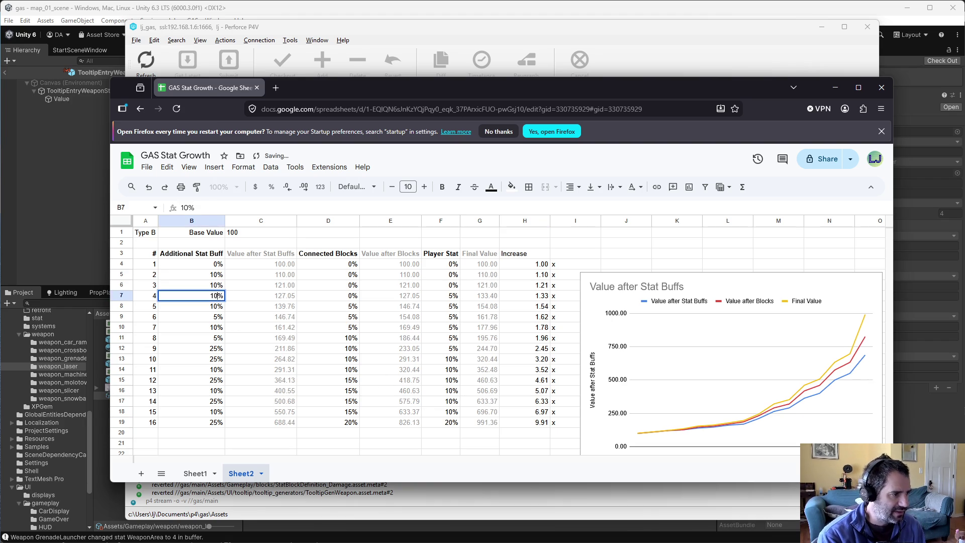
{"action": "key", "text": "Return"}
{"action": "type", "text": "10"}
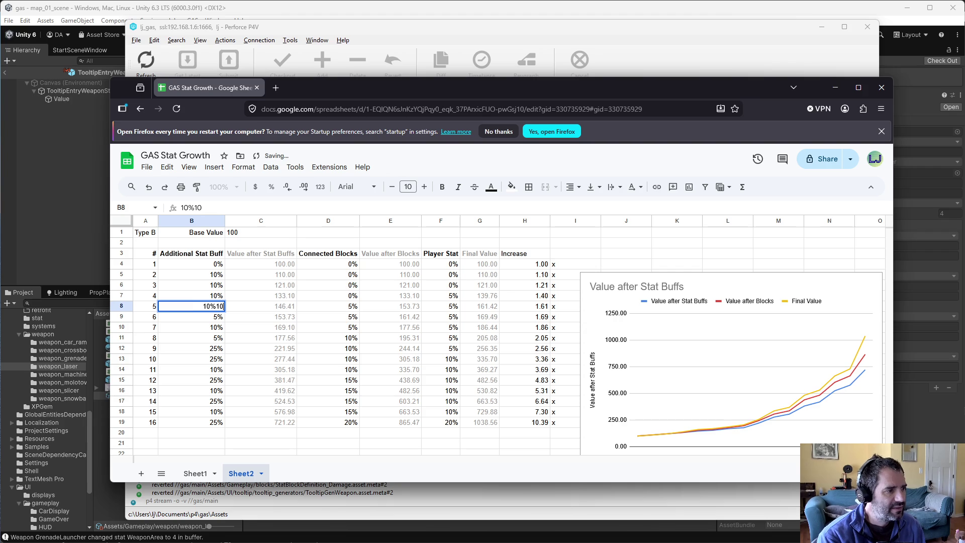
{"action": "key", "text": "Return"}
{"action": "type", "text": "10"}
{"action": "key", "text": "Return"}
{"action": "type", "text": "10"}
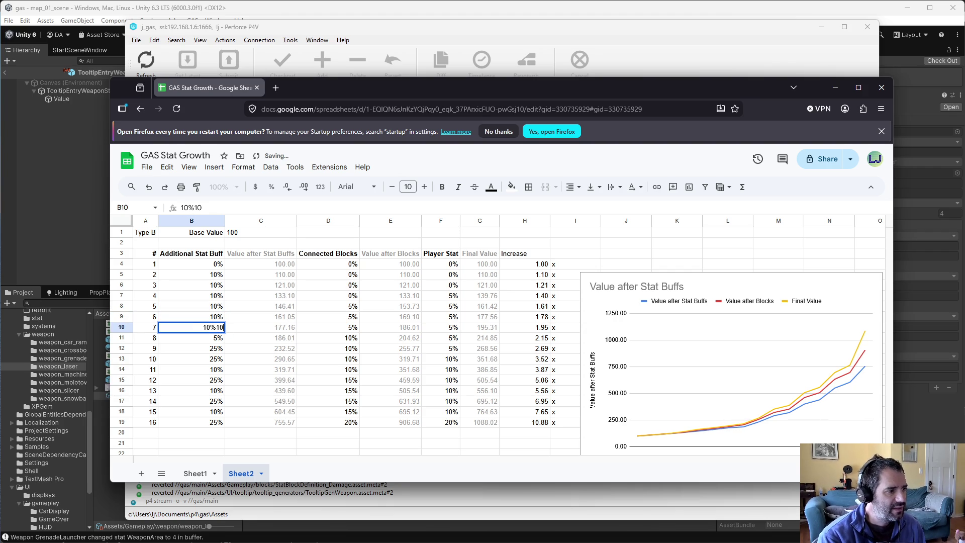
{"action": "key", "text": "Return"}
{"action": "type", "text": "10"}
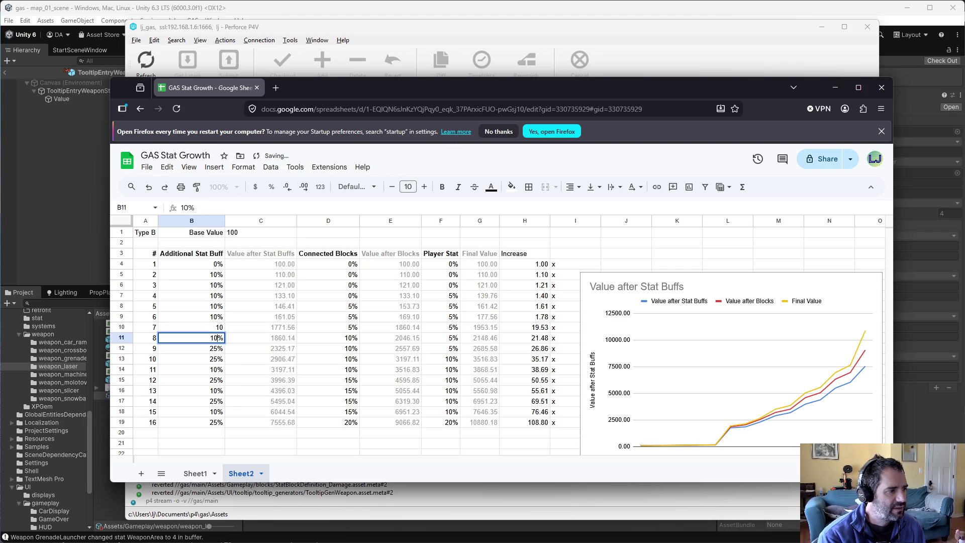
{"action": "key", "text": "Up"}
{"action": "key", "text": "Down"}
Step: Fix B10 to read 10% formatted as a percentage with fewer decimal places
{"action": "left_click", "coordinate": [192, 327]}
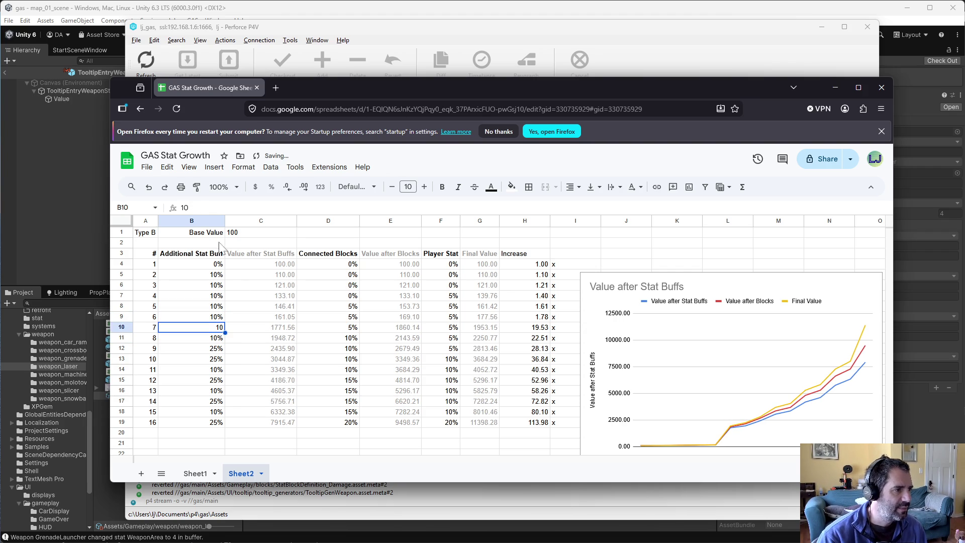
{"action": "left_click", "coordinate": [271, 186]}
{"action": "type", "text": "1"}
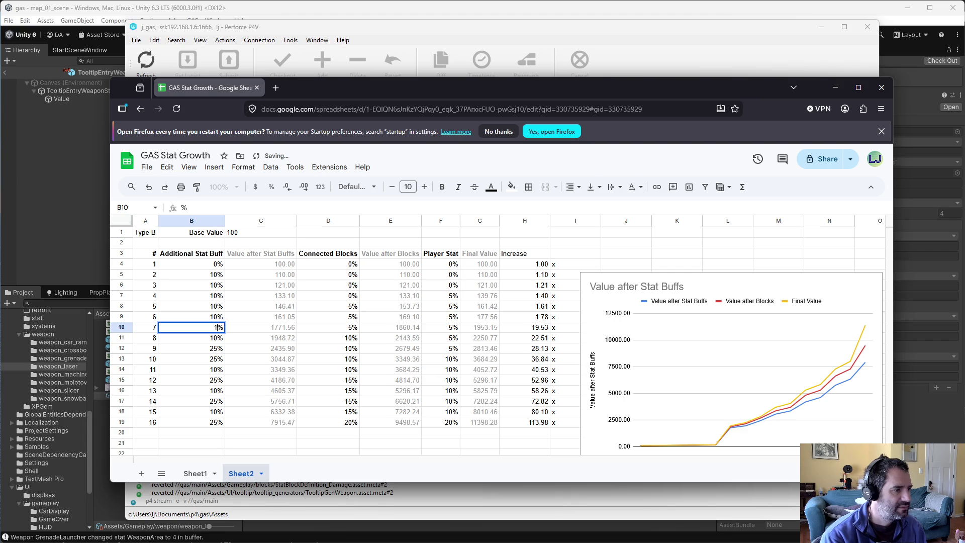
{"action": "type", "text": "0"}
{"action": "key", "text": "Return"}
{"action": "left_click", "coordinate": [222, 328]}
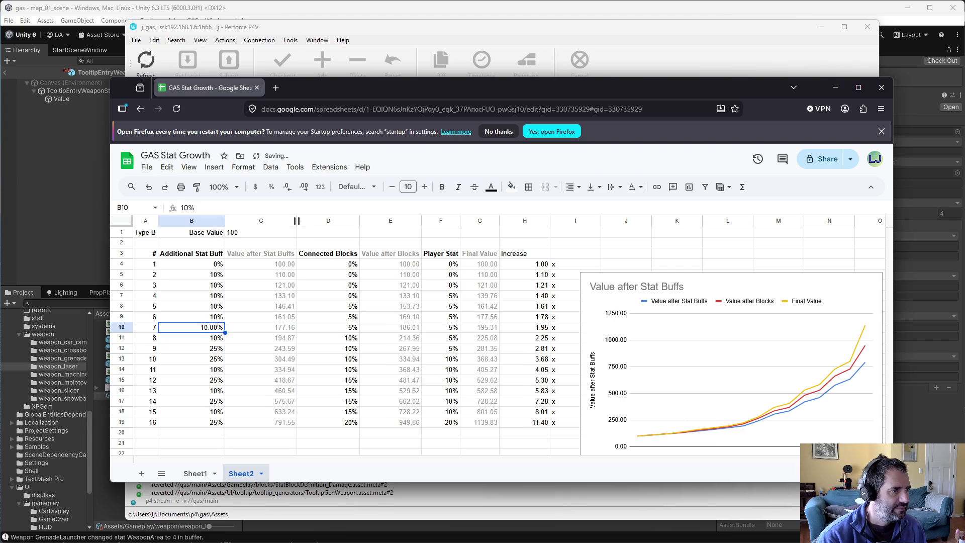
{"action": "left_click", "coordinate": [287, 187]}
{"action": "left_click", "coordinate": [287, 187]}
{"action": "left_click", "coordinate": [287, 186]}
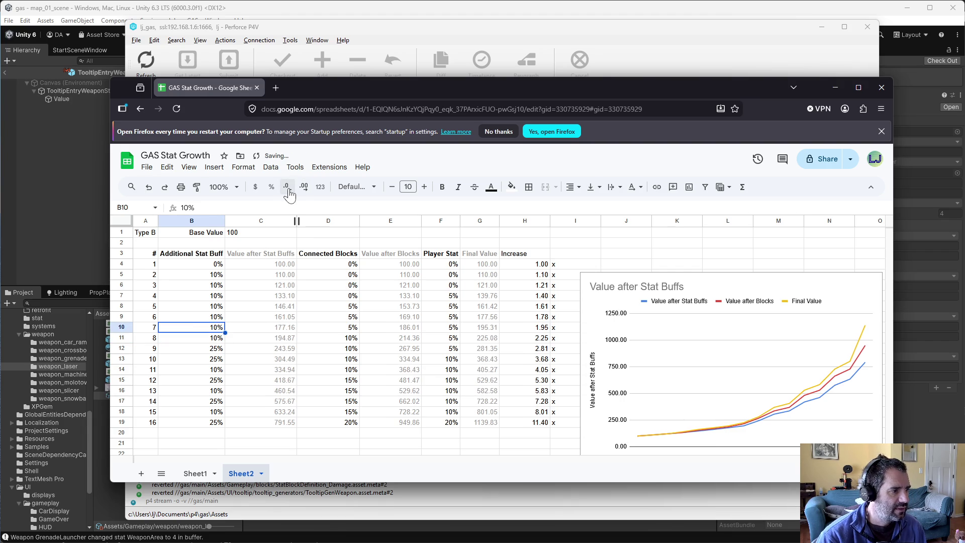
Step: Check the C9 formula and the Increase values down column H, then dismiss the browser notification
{"action": "left_click", "coordinate": [271, 321]}
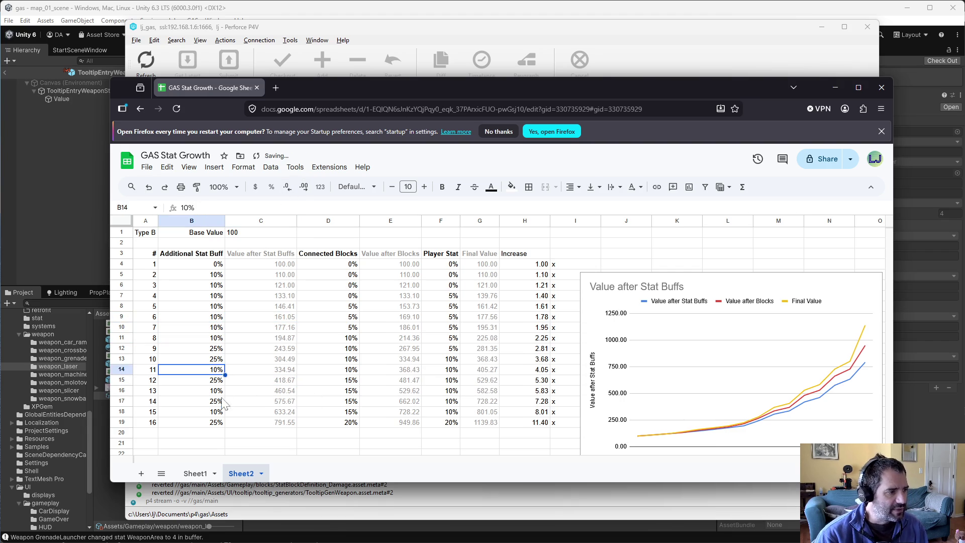
{"action": "left_click", "coordinate": [510, 422]}
{"action": "left_click", "coordinate": [519, 363]}
{"action": "left_click", "coordinate": [525, 402]}
{"action": "left_click", "coordinate": [539, 411]}
{"action": "left_click", "coordinate": [545, 425]}
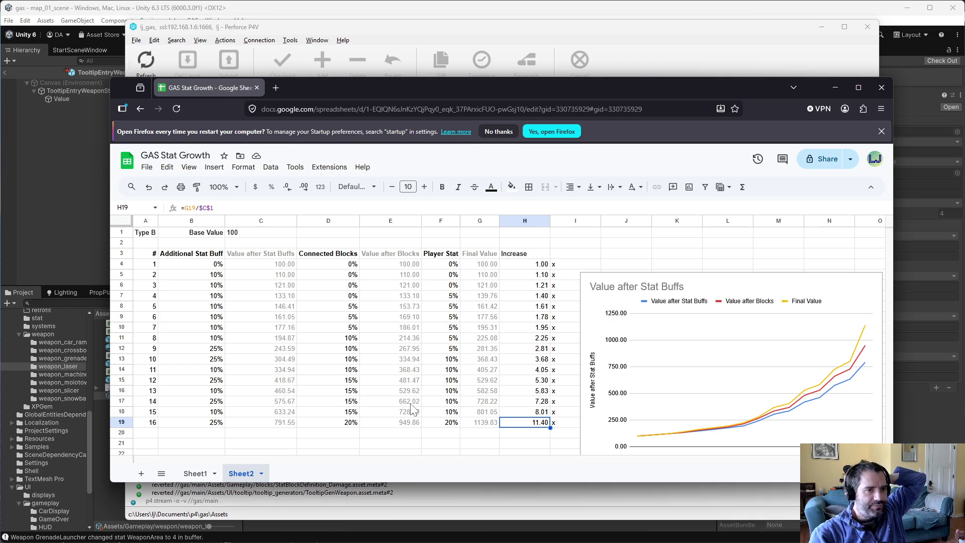
{"action": "left_click", "coordinate": [498, 131]}
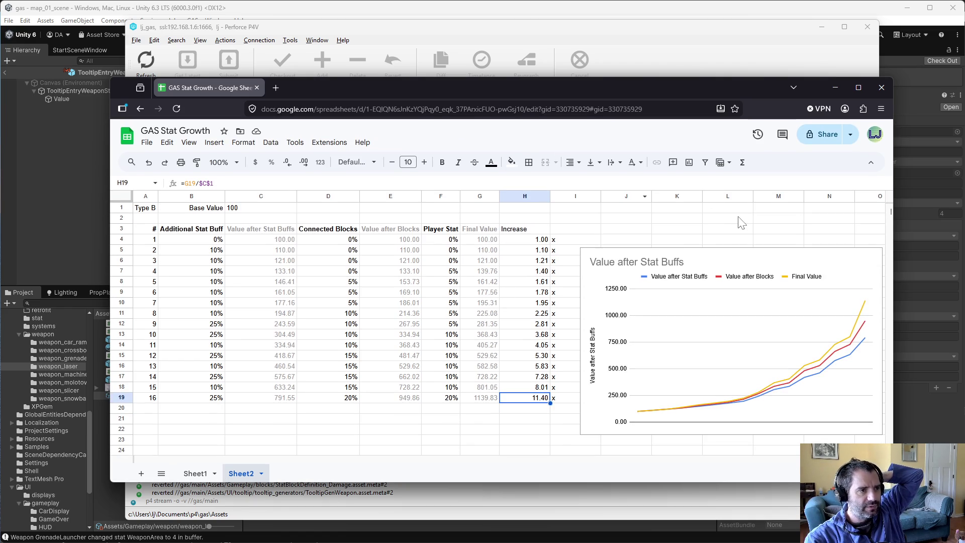